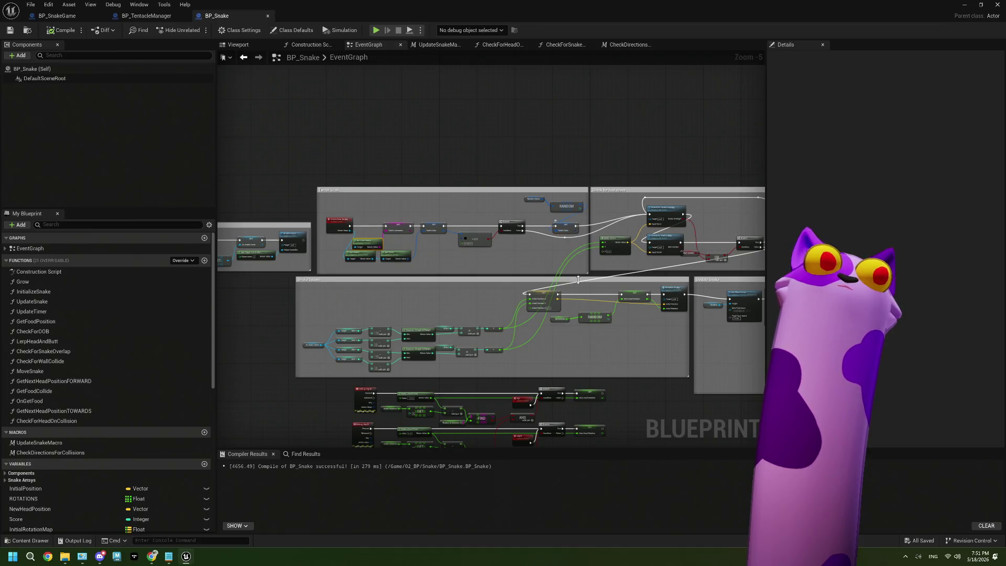
# Frame the Check for free space comment and open the Check for Snake Overlap function
pyautogui.scroll(3, 594, 302)
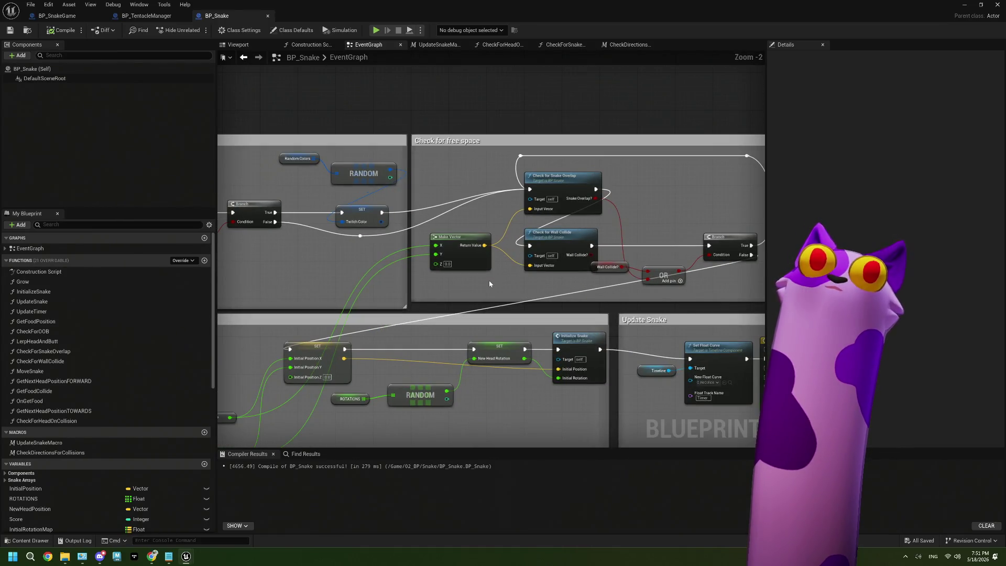
pyautogui.moveTo(534, 301); pyautogui.dragTo(388, 304)
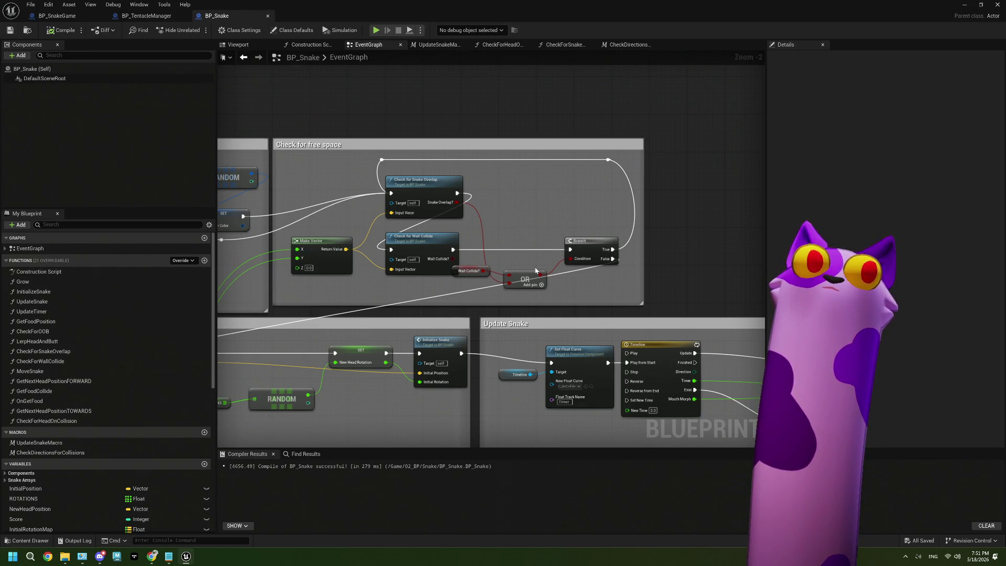
pyautogui.doubleClick(438, 186)
# Add a Viewer to Snake Mapping getter and a Values node from the As Snake Game reference
pyautogui.moveTo(395, 289); pyautogui.dragTo(480, 287)
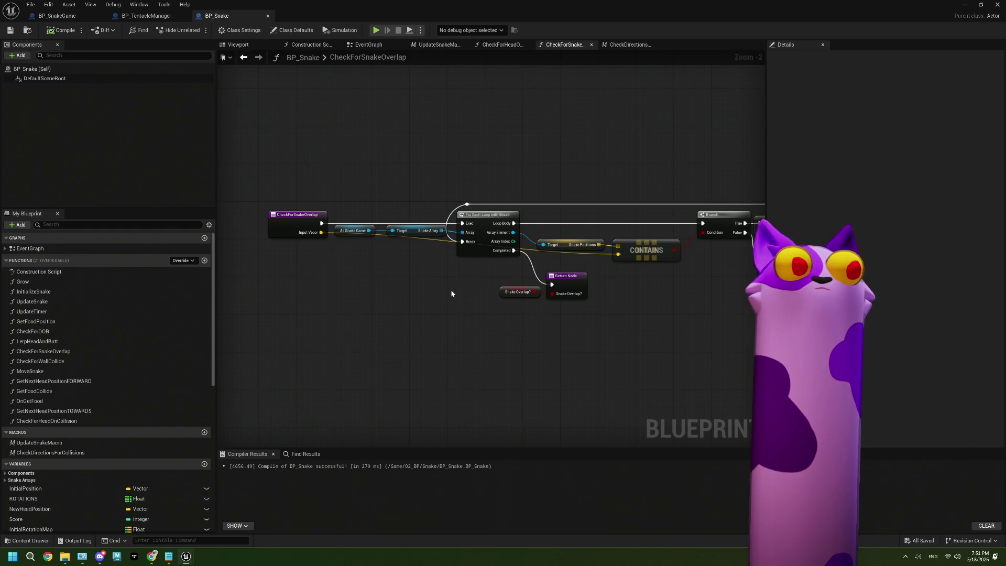
pyautogui.scroll(2, 451, 290)
pyautogui.moveTo(341, 210); pyautogui.dragTo(330, 273)
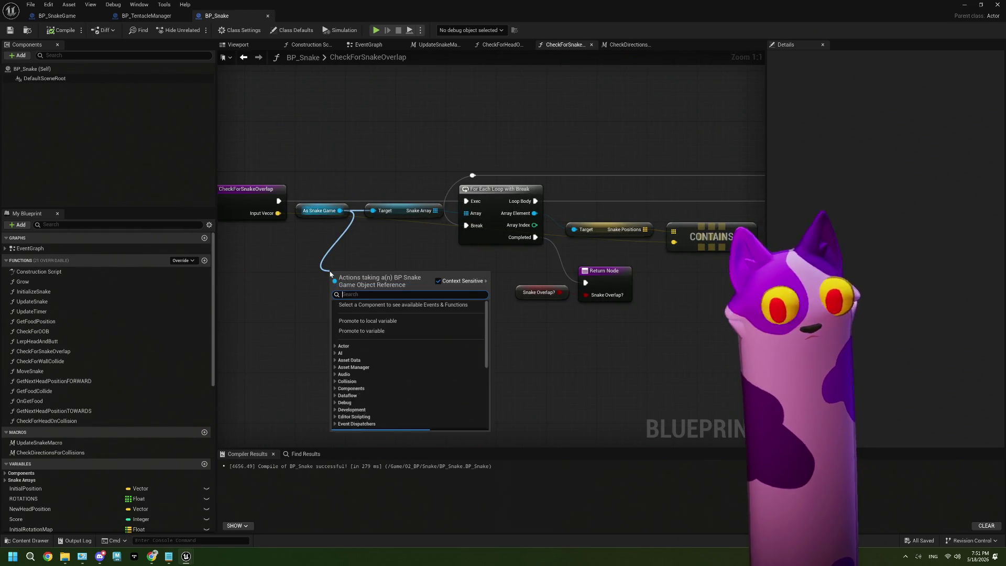
pyautogui.write('get')
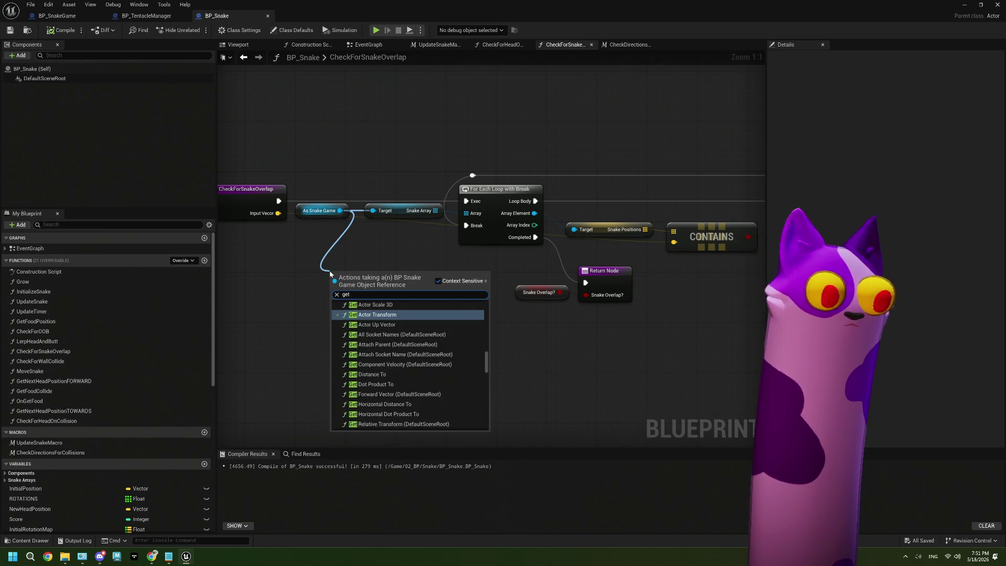
pyautogui.press('BackSpace')
pyautogui.press('BackSpace')
pyautogui.press('BackSpace')
pyautogui.write('view')
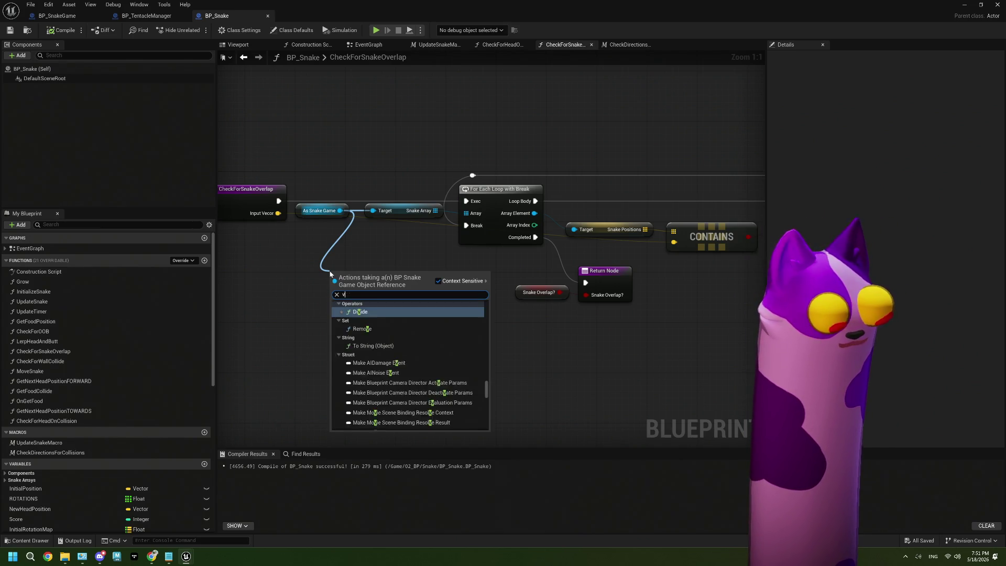
pyautogui.scroll(-3, 392, 418)
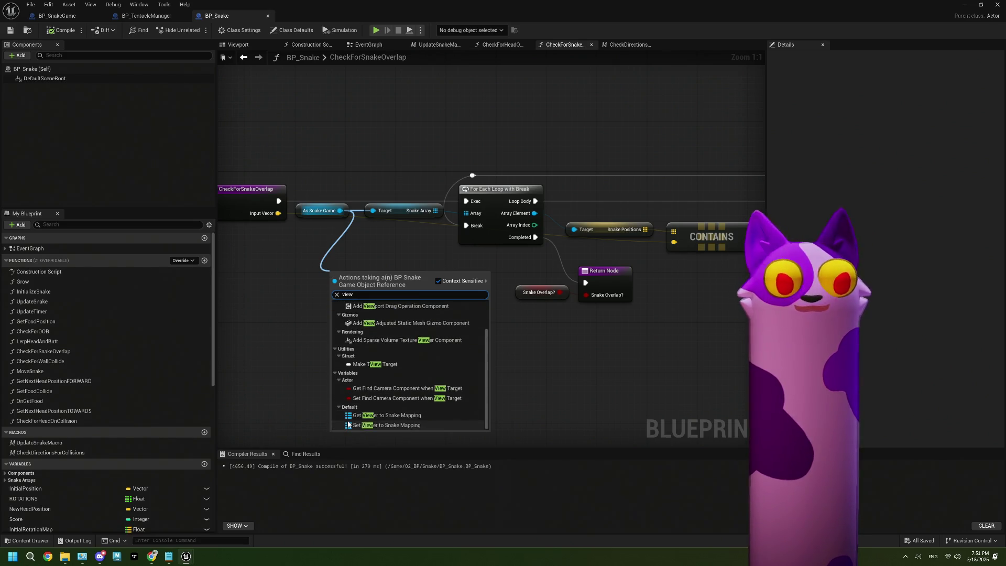
pyautogui.click(396, 415)
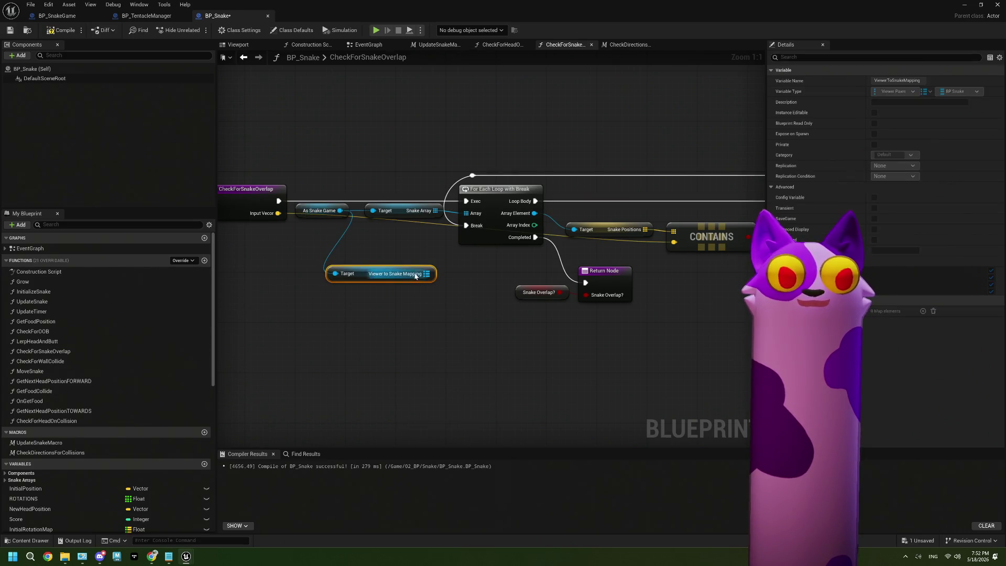
pyautogui.moveTo(415, 276)
pyautogui.mouseDown()
pyautogui.moveTo(236, 292)
pyautogui.moveTo(291, 295)
pyautogui.moveTo(333, 316)
pyautogui.mouseUp()
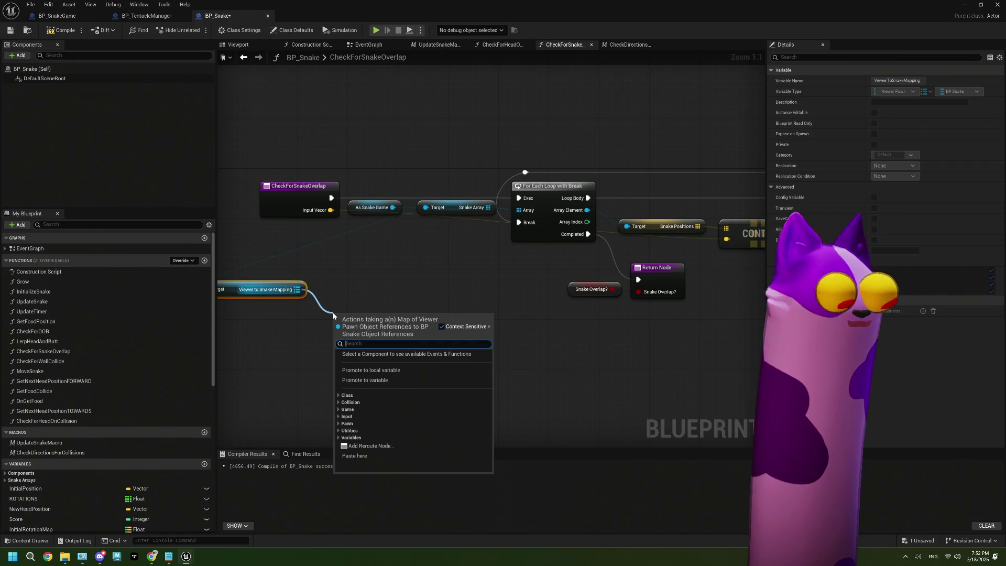
pyautogui.write('val')
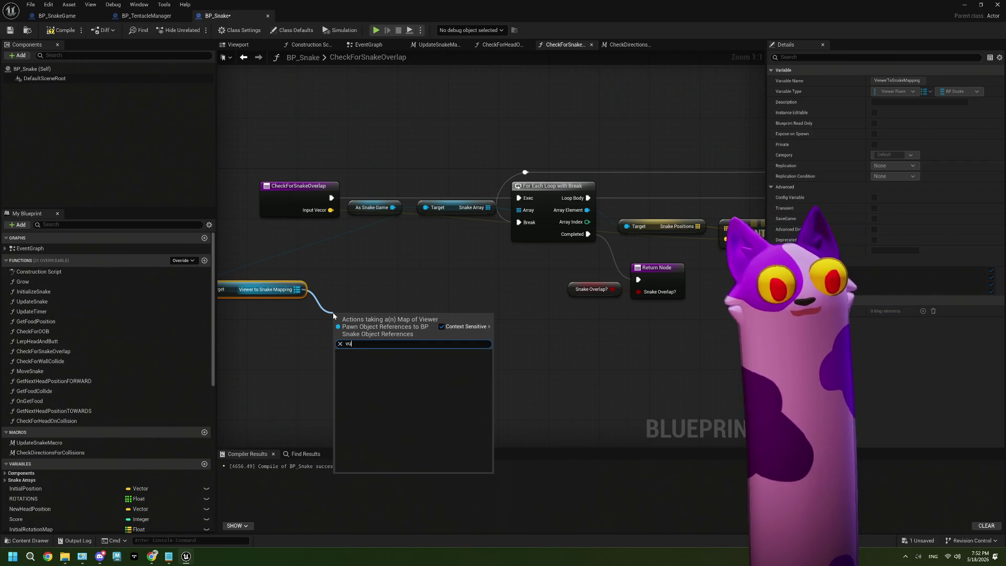
pyautogui.click(393, 377)
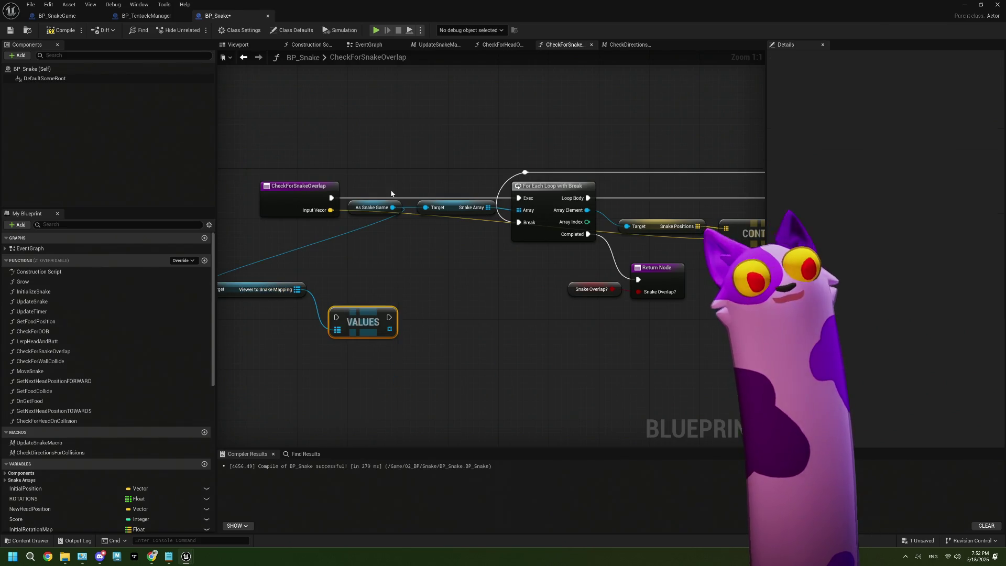
# Wire VALUES into the For Each Loop chain, remove As Snake Game and Snake Array, and compile
pyautogui.moveTo(332, 197)
pyautogui.mouseDown()
pyautogui.moveTo(345, 317)
pyautogui.moveTo(336, 317)
pyautogui.moveTo(431, 312)
pyautogui.moveTo(519, 210)
pyautogui.mouseUp()
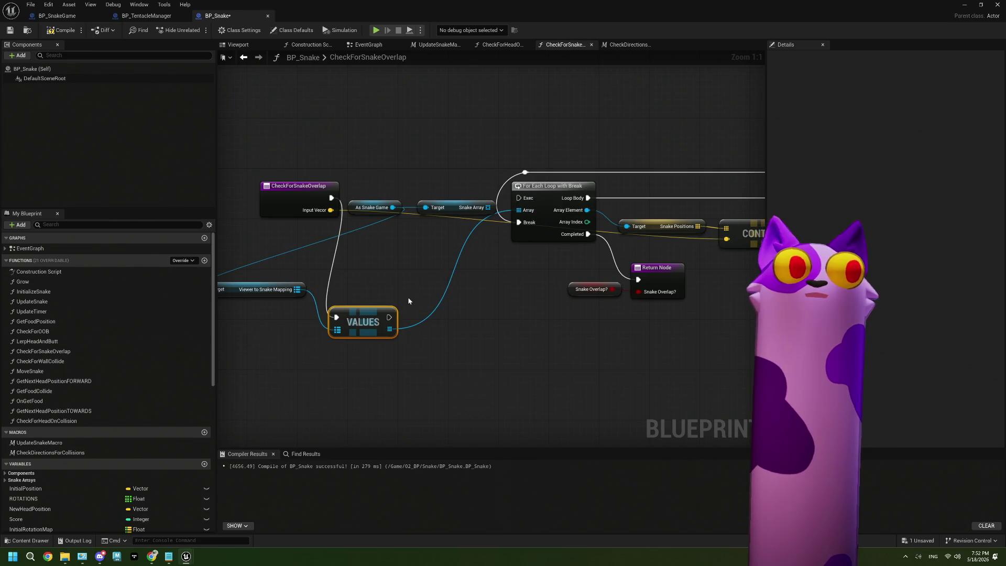
pyautogui.moveTo(388, 317); pyautogui.dragTo(518, 198)
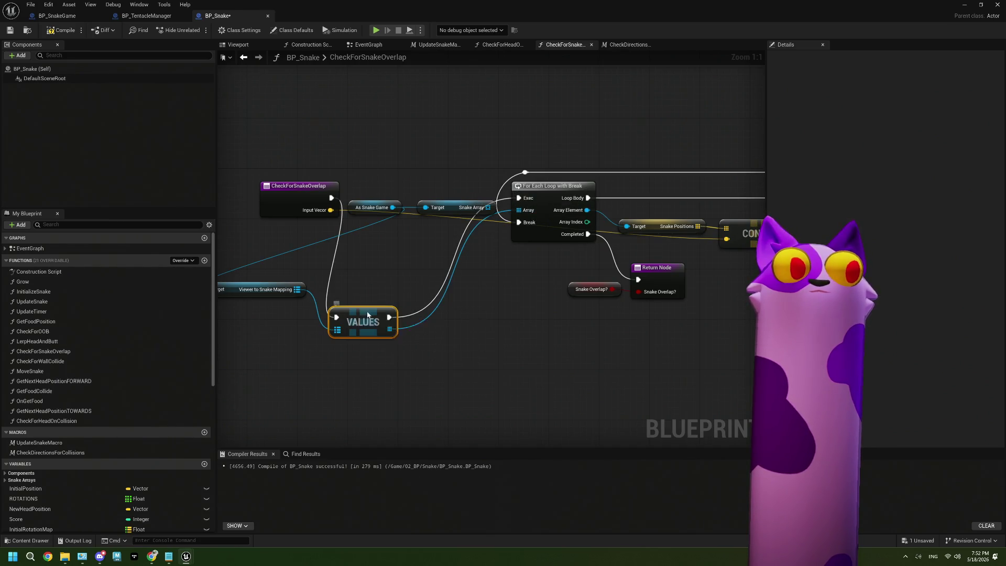
pyautogui.moveTo(364, 319)
pyautogui.mouseDown()
pyautogui.moveTo(427, 193)
pyautogui.moveTo(422, 201)
pyautogui.mouseUp()
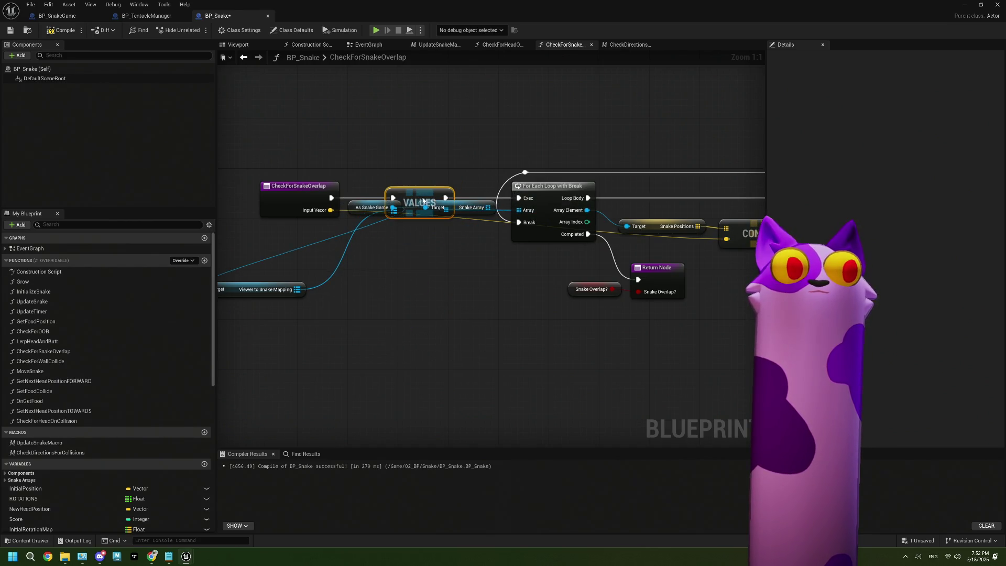
pyautogui.click(365, 211)
pyautogui.keyDown('shift'); pyautogui.click(465, 203); pyautogui.keyUp('shift')
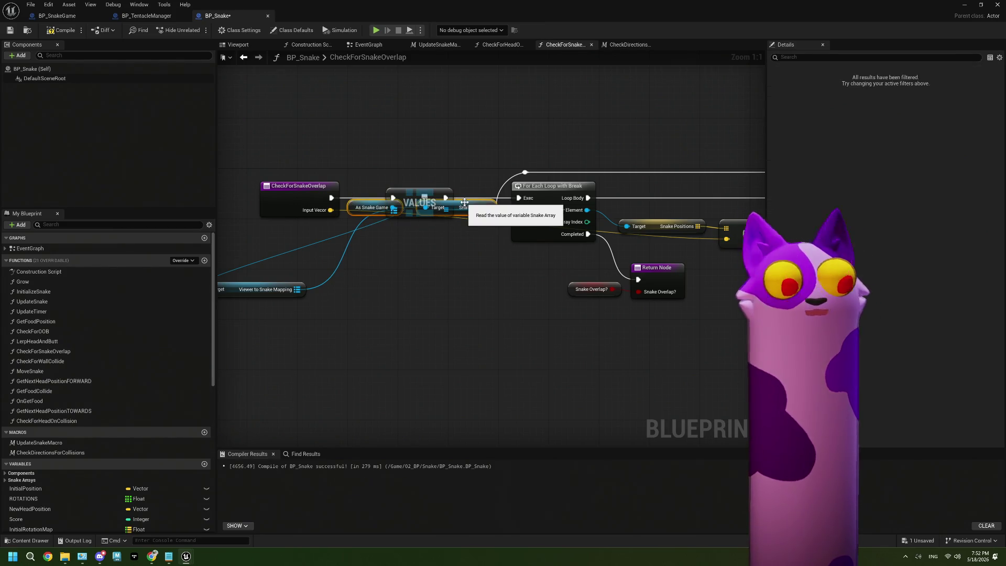
pyautogui.scroll(-3, 514, 263)
pyautogui.scroll(1, 553, 296)
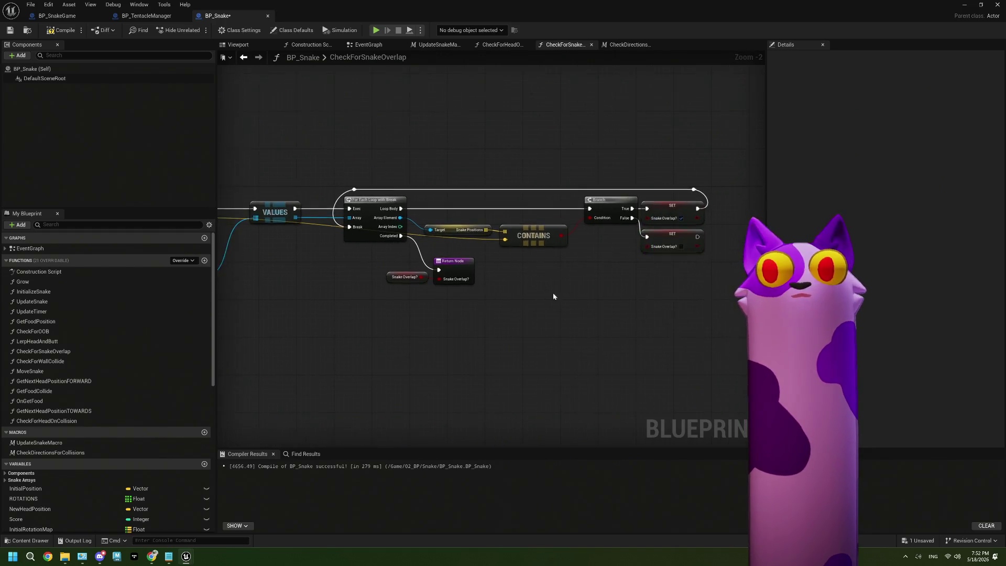
pyautogui.moveTo(553, 297); pyautogui.dragTo(695, 297)
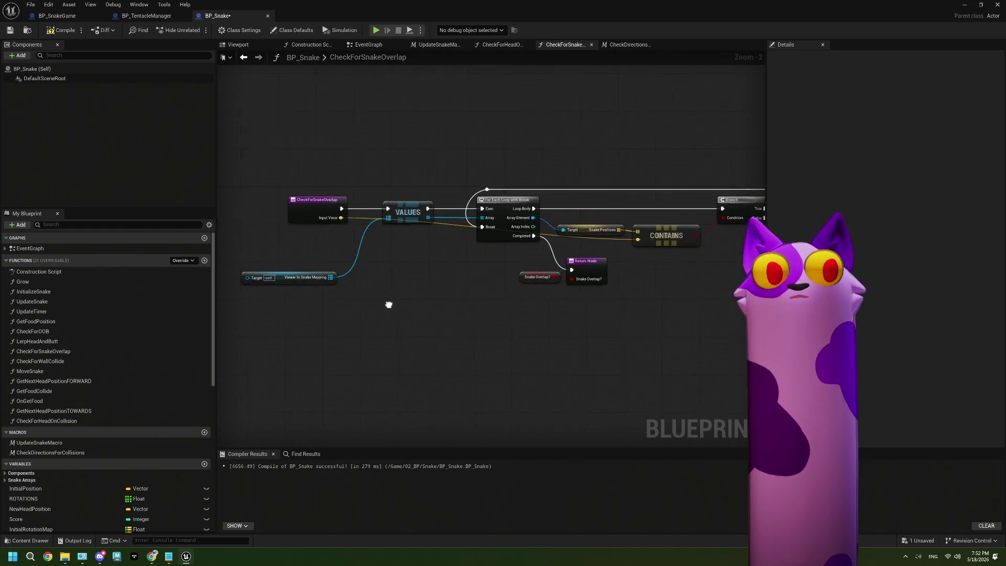
pyautogui.click(10, 30)
# Restore As Snake Game, delete Snake Array, and connect As Snake Game to the map getter's Target
pyautogui.moveTo(283, 282); pyautogui.dragTo(341, 287)
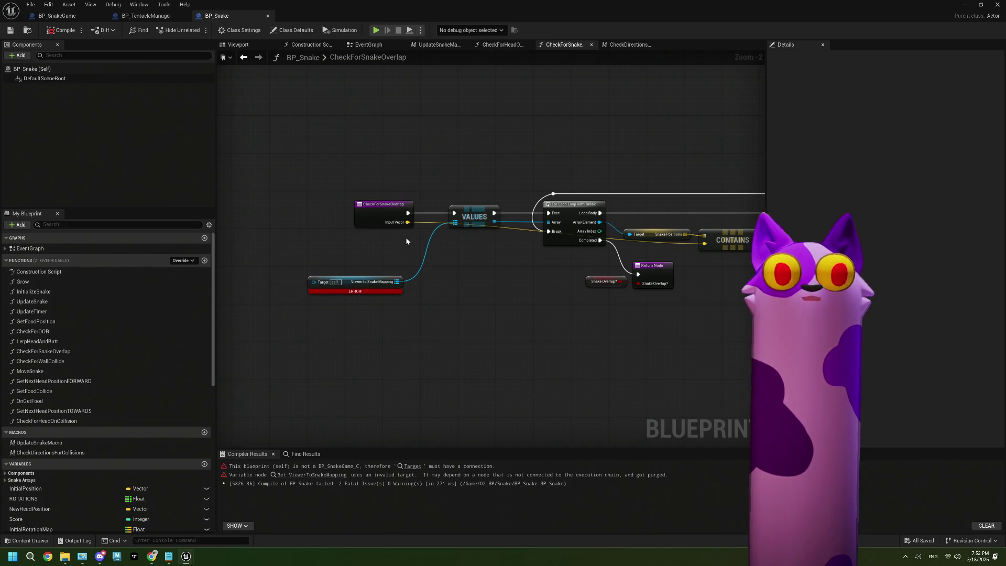
pyautogui.hotkey('ctrl', 'z')
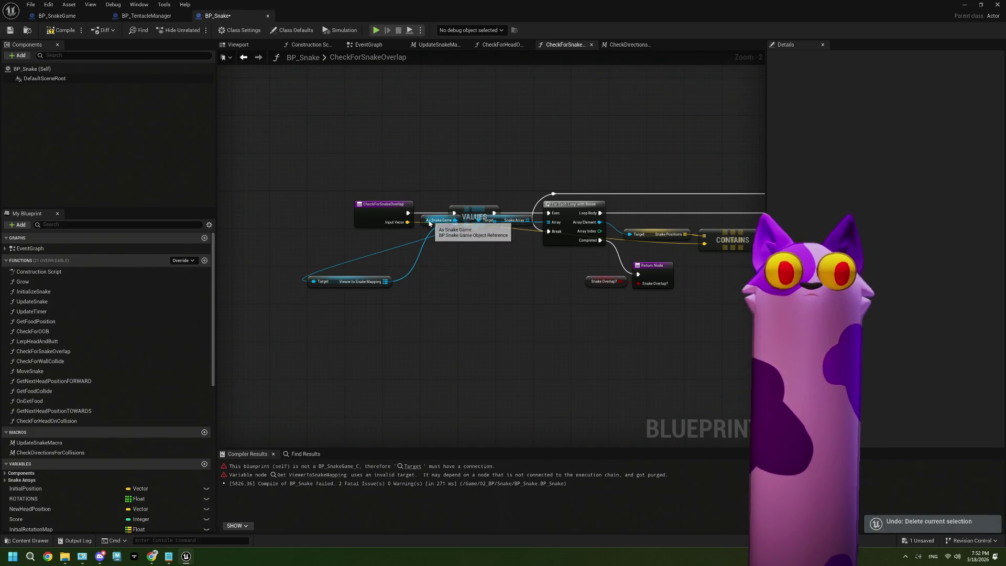
pyautogui.moveTo(425, 225)
pyautogui.mouseDown()
pyautogui.moveTo(294, 283)
pyautogui.moveTo(269, 277)
pyautogui.mouseUp()
pyautogui.click(520, 224)
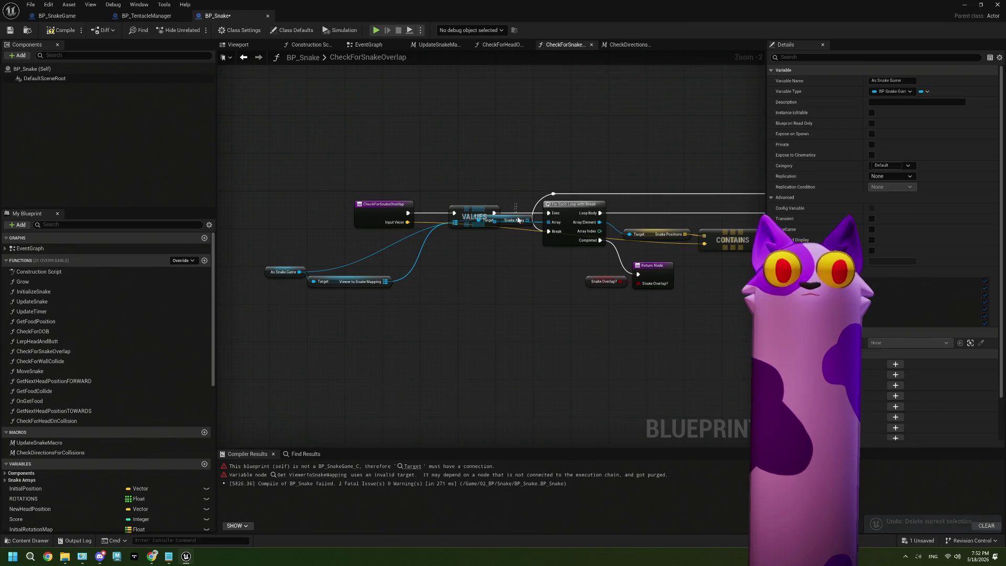
pyautogui.press('Delete')
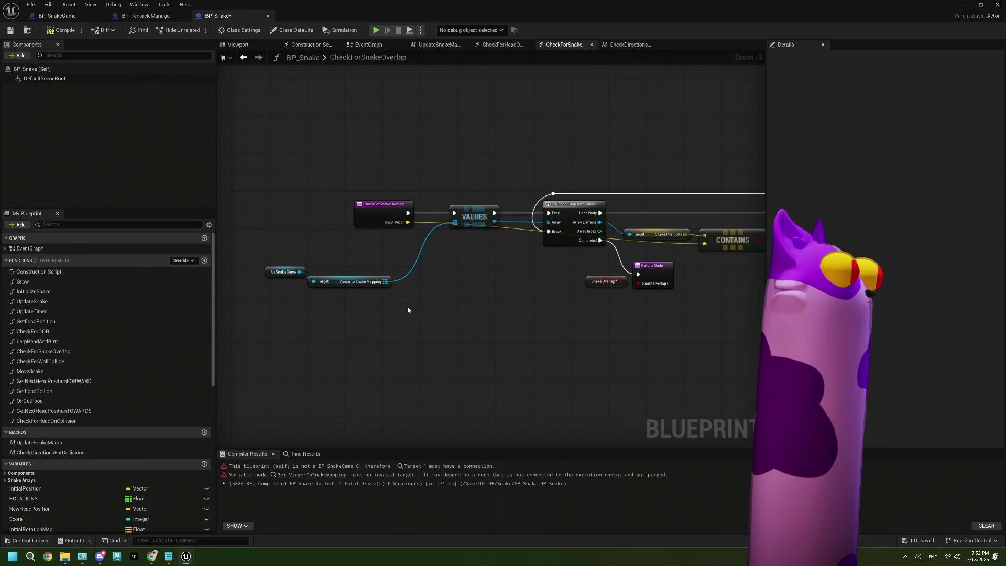
pyautogui.moveTo(338, 284)
pyautogui.mouseDown()
pyautogui.moveTo(439, 247)
pyautogui.moveTo(464, 182)
pyautogui.moveTo(443, 199)
pyautogui.mouseUp()
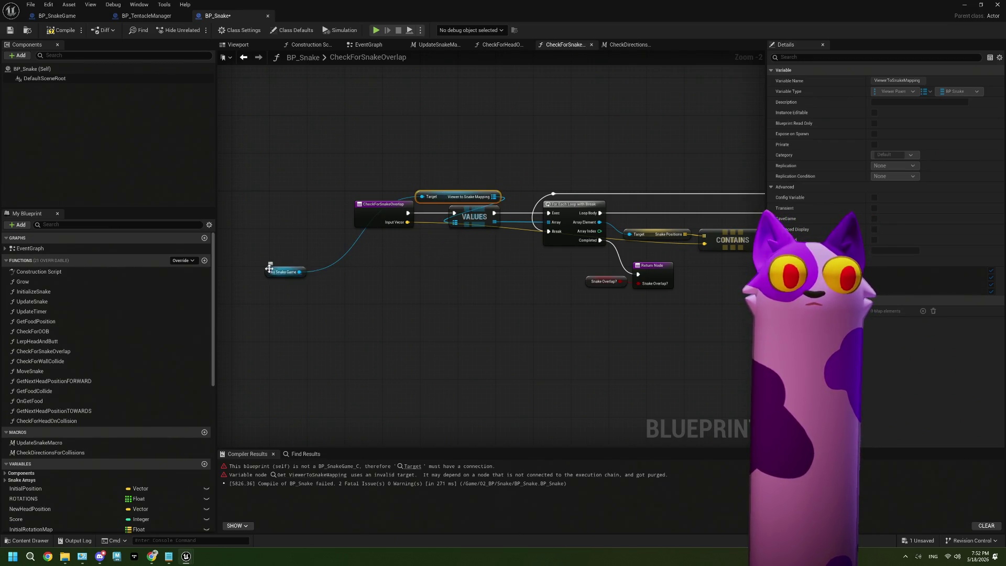
pyautogui.moveTo(279, 272)
pyautogui.mouseDown()
pyautogui.moveTo(389, 192)
pyautogui.moveTo(449, 182)
pyautogui.mouseUp()
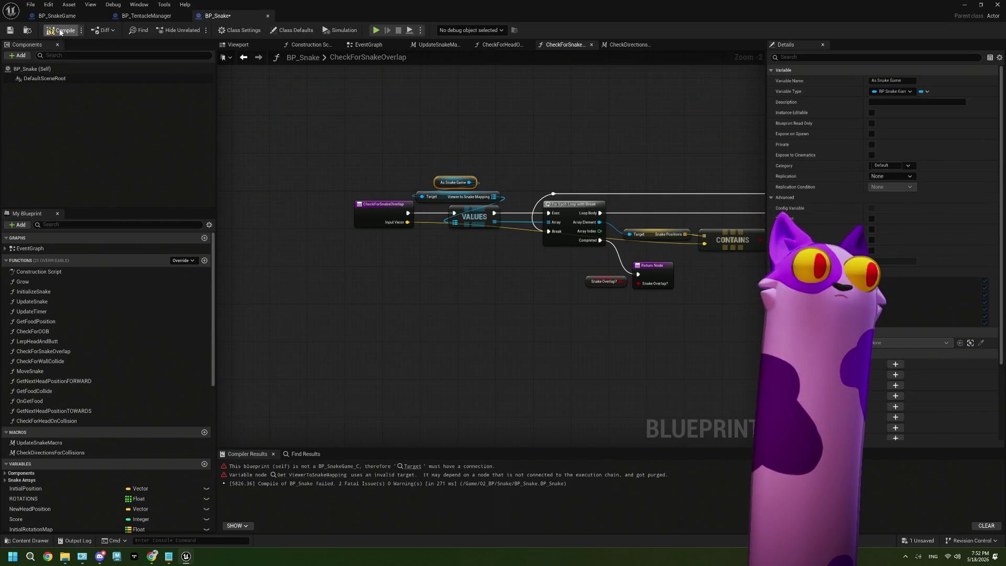
# Compile and save BP_Snake, then close the CheckForSnakeOverlap function
pyautogui.click(62, 30)
pyautogui.hotkey('ctrl', 's')
pyautogui.moveTo(562, 298); pyautogui.dragTo(459, 296)
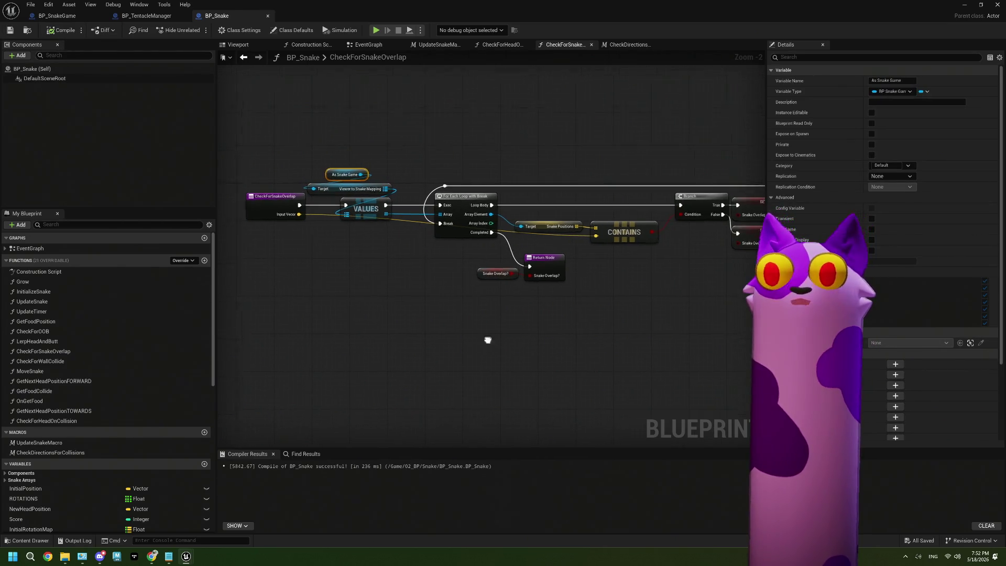
pyautogui.moveTo(487, 339); pyautogui.dragTo(435, 328)
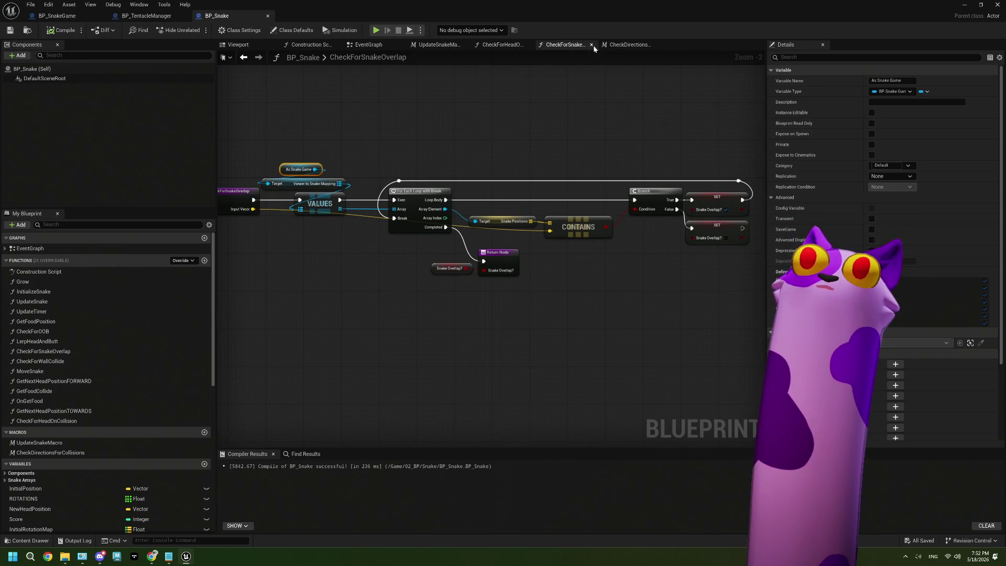
pyautogui.click(592, 45)
# Inspect the CheckDirectionsForCollisions overlap and wall checks, then close it to reach CheckForHeadOnCollision
pyautogui.click(566, 45)
pyautogui.scroll(-3, 530, 197)
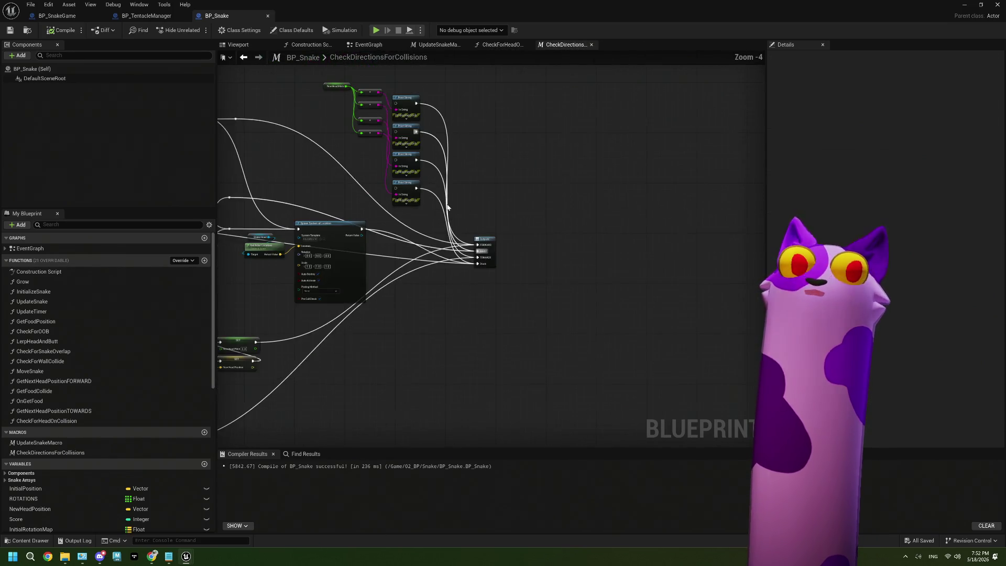
pyautogui.moveTo(551, 192); pyautogui.dragTo(531, 251)
pyautogui.scroll(5, 419, 300)
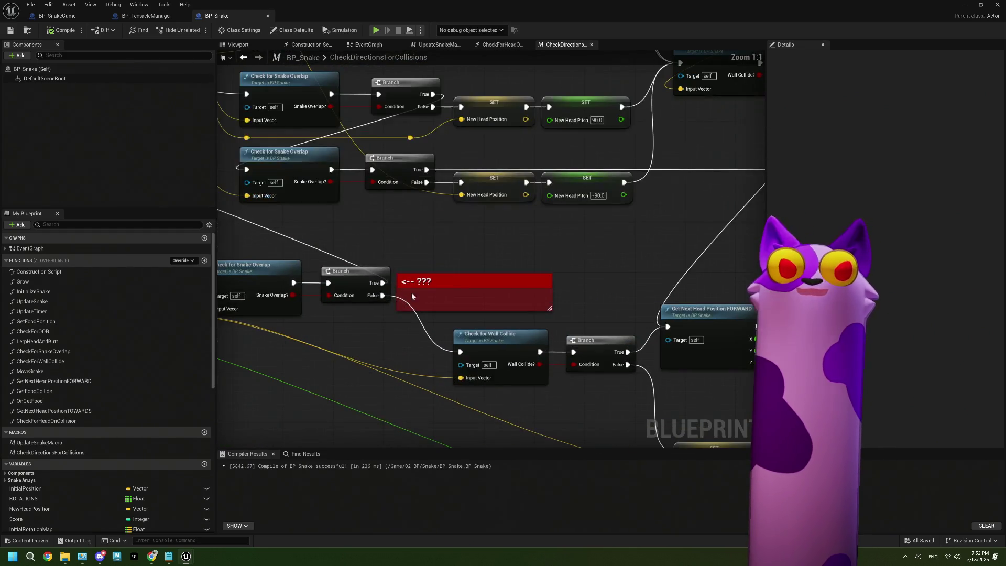
pyautogui.scroll(-5, 432, 286)
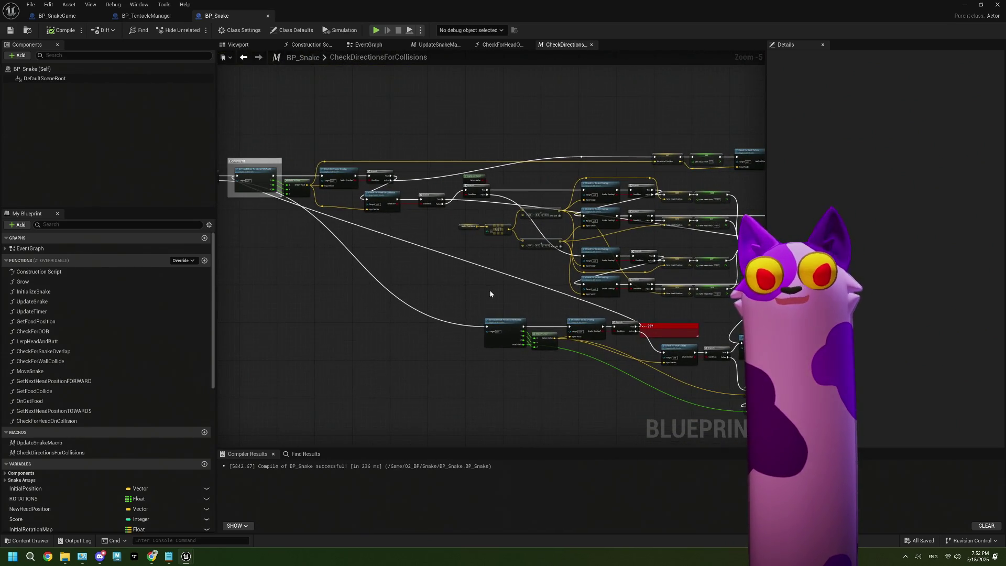
pyautogui.moveTo(489, 290)
pyautogui.mouseDown()
pyautogui.moveTo(453, 287)
pyautogui.moveTo(442, 298)
pyautogui.moveTo(460, 293)
pyautogui.mouseUp()
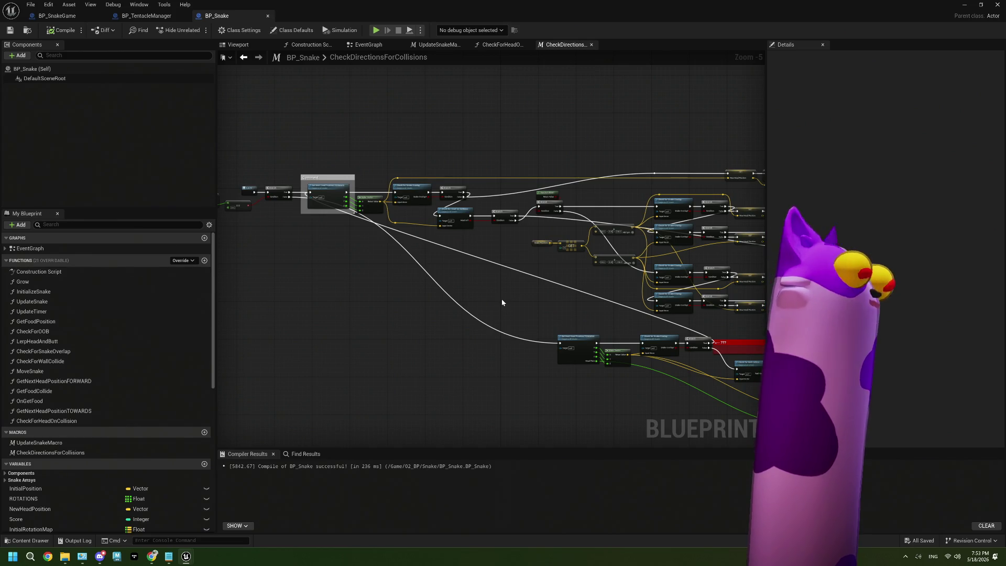
pyautogui.moveTo(538, 291); pyautogui.dragTo(375, 283)
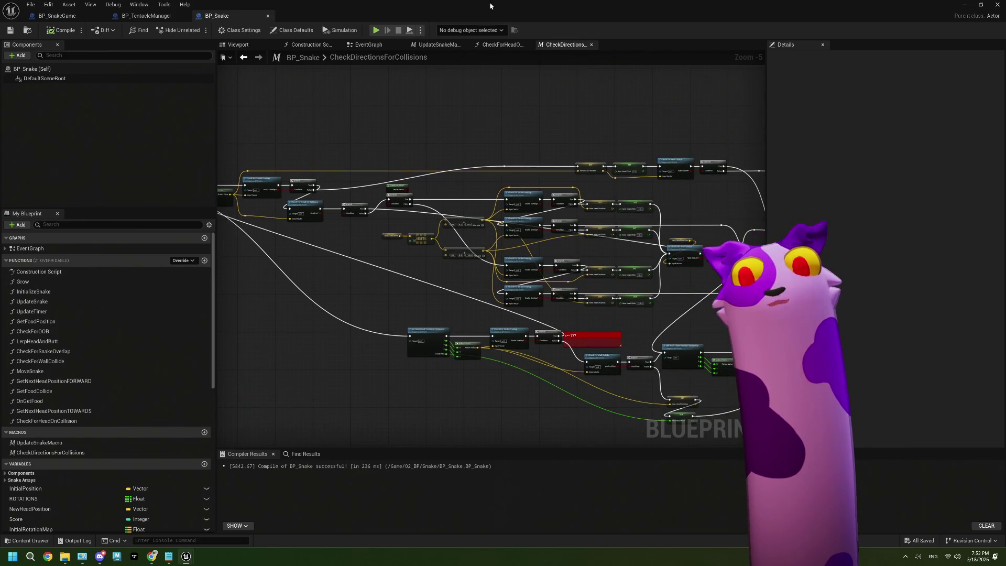
pyautogui.moveTo(650, 227); pyautogui.dragTo(558, 205)
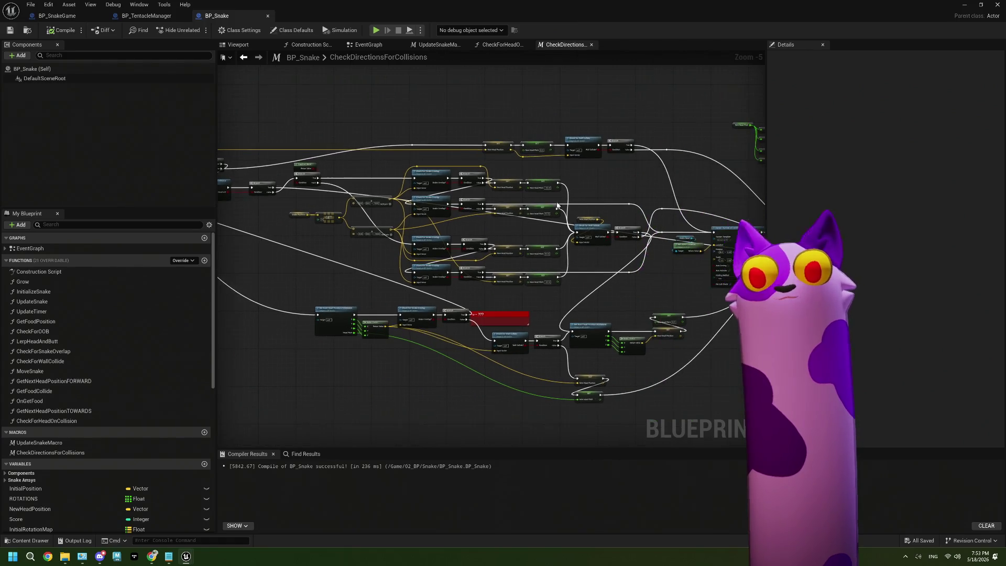
pyautogui.scroll(4, 609, 228)
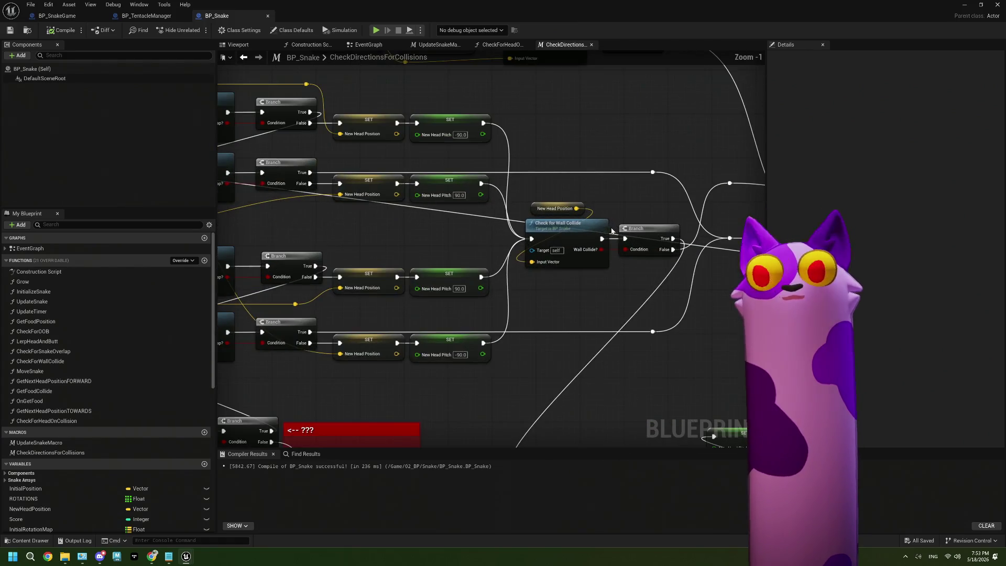
pyautogui.click(591, 46)
pyautogui.moveTo(459, 277); pyautogui.dragTo(566, 257)
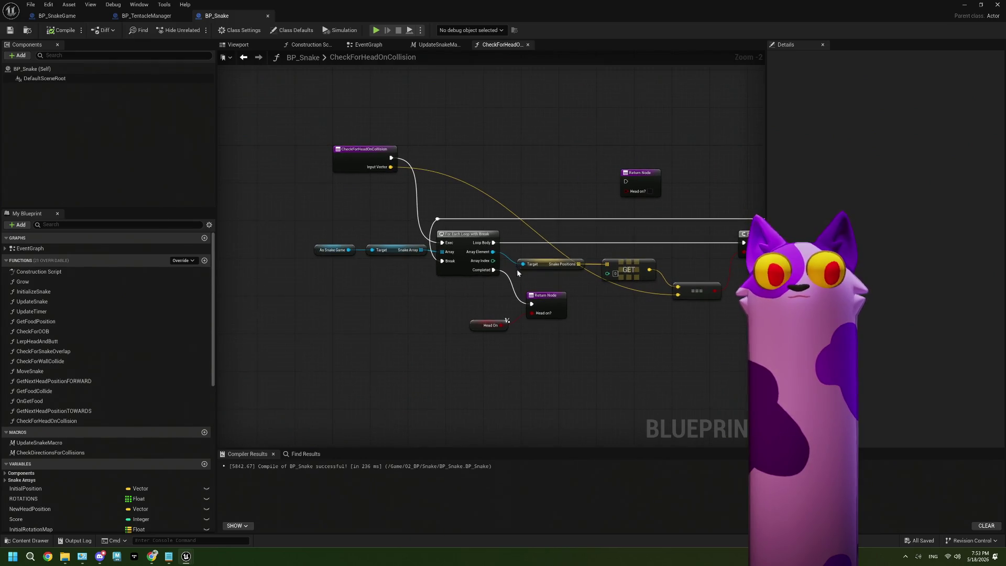
# Add a Viewer to Snake Mapping getter and a Values node in CheckForHeadOnCollision
pyautogui.moveTo(397, 283); pyautogui.dragTo(421, 276)
pyautogui.scroll(2, 382, 293)
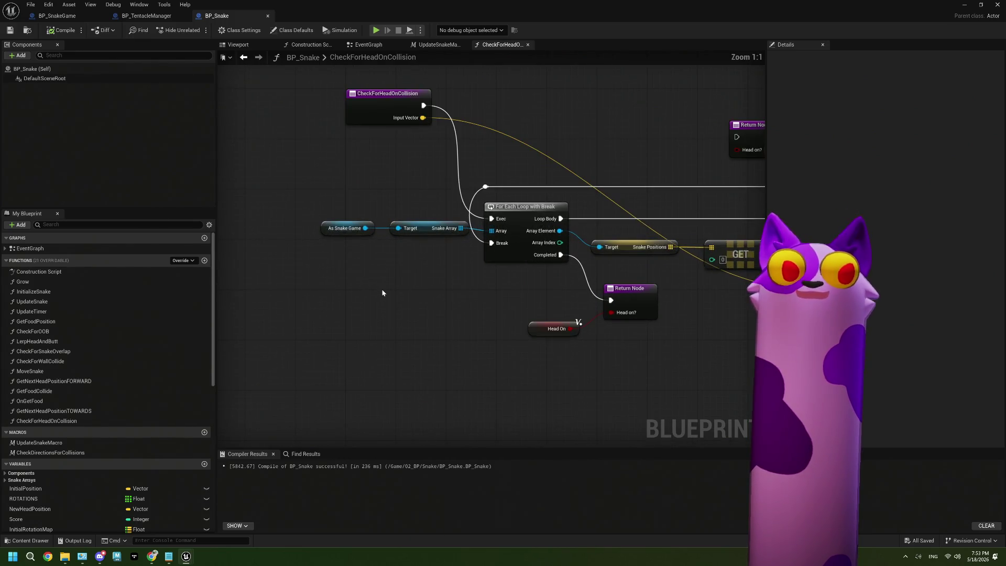
pyautogui.moveTo(363, 230); pyautogui.dragTo(269, 325)
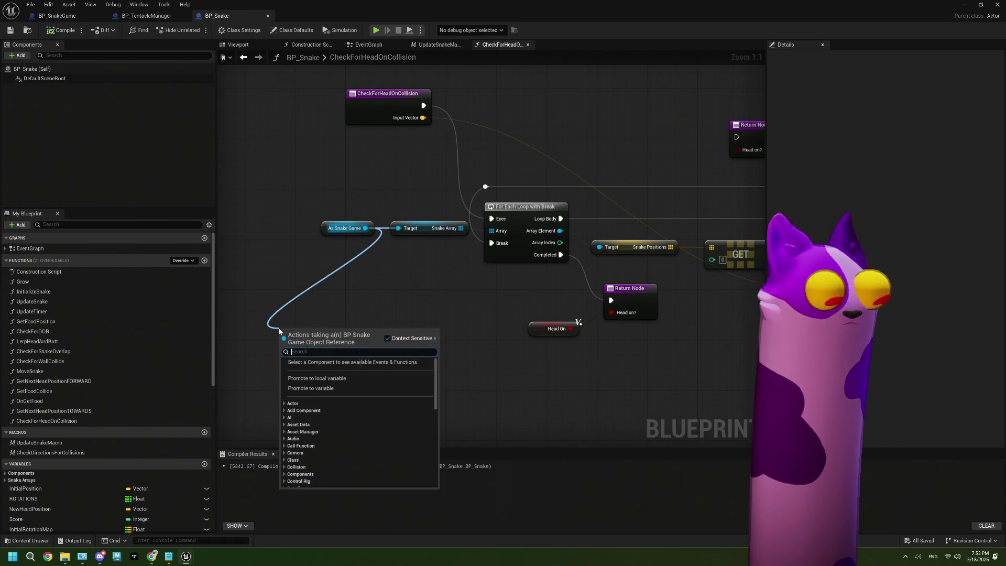
pyautogui.write('vie')
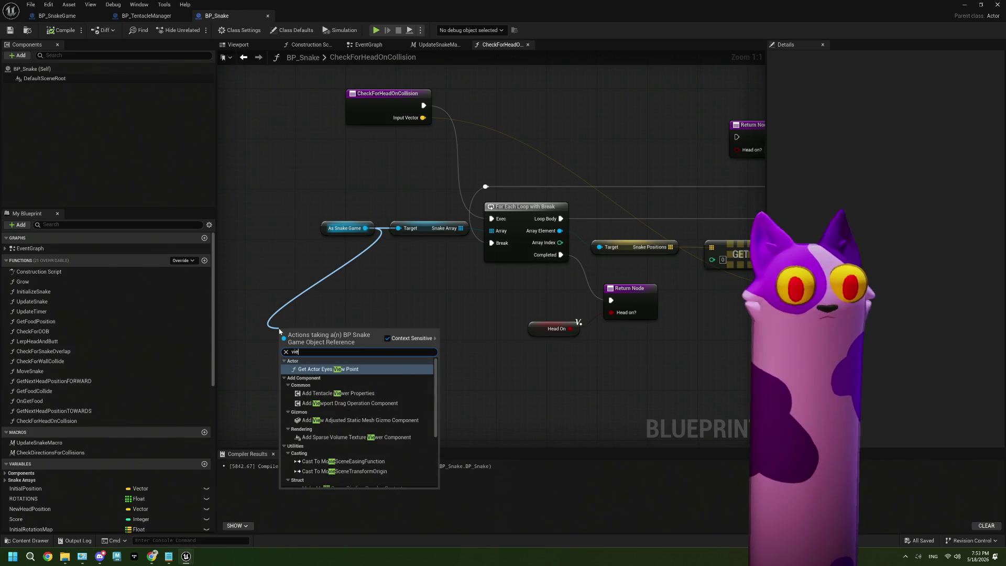
pyautogui.write('we')
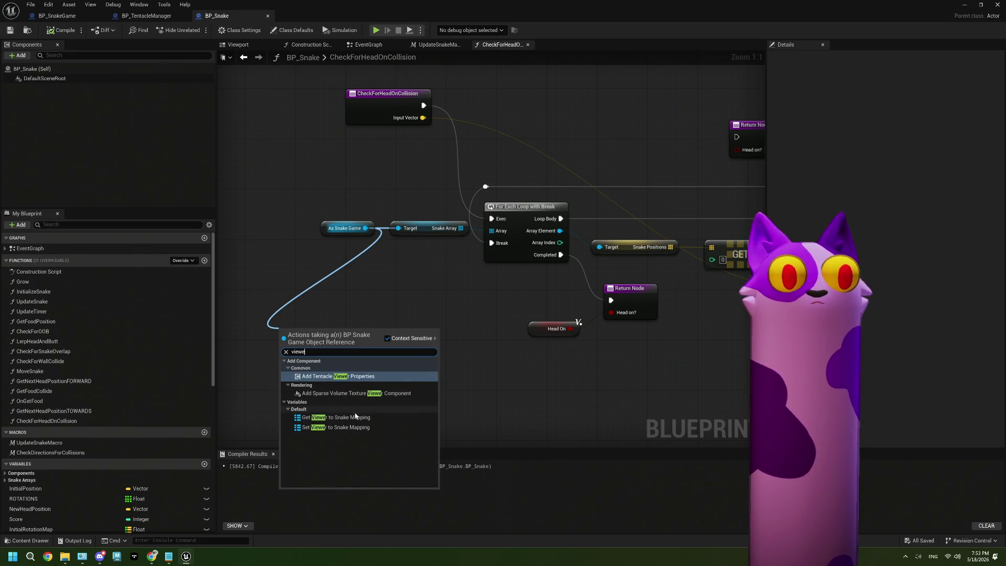
pyautogui.click(359, 419)
pyautogui.moveTo(382, 335); pyautogui.dragTo(386, 288)
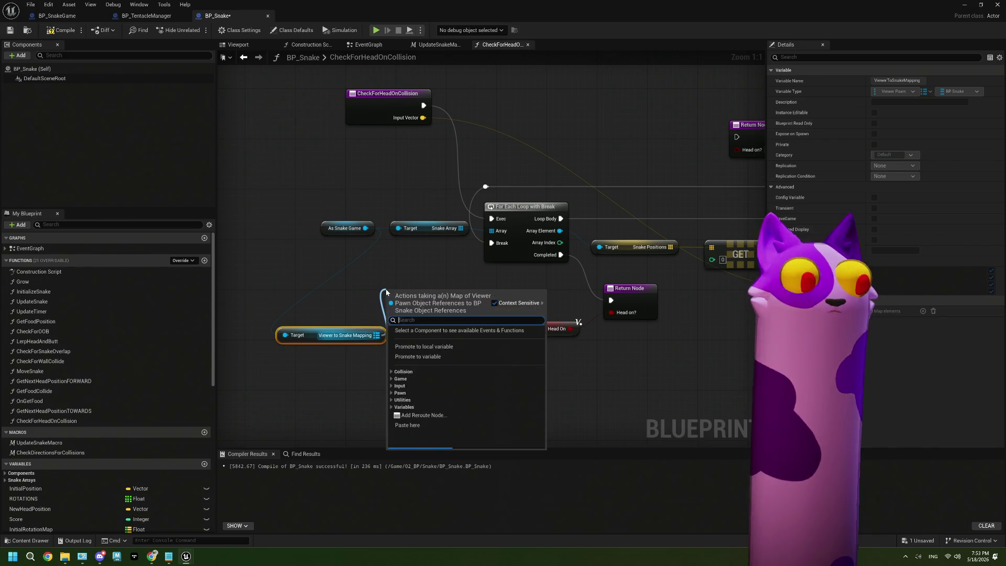
pyautogui.write('valu')
pyautogui.press('Return')
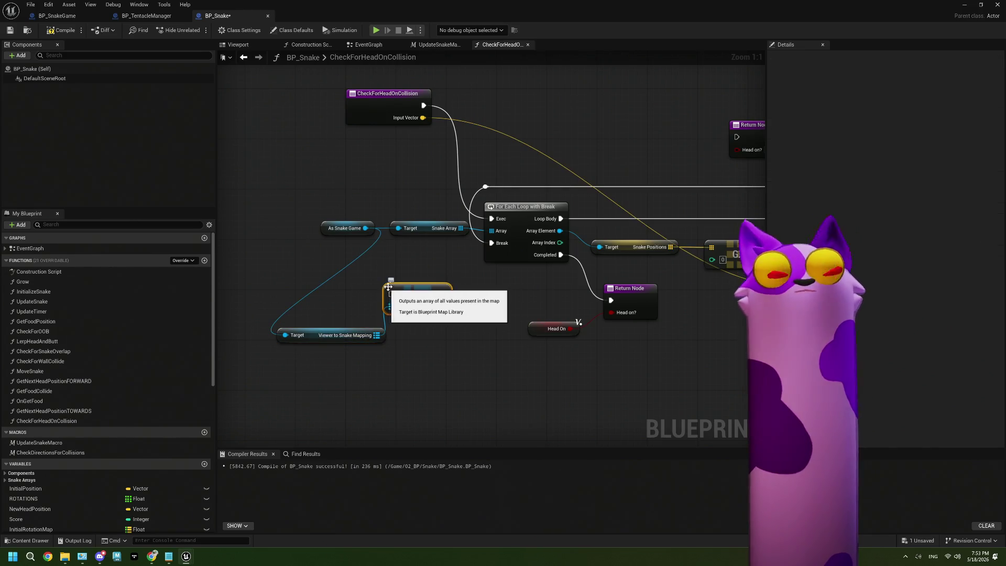
# Feed VALUES into the For Each loop, delete Snake Array, tidy the nodes, save, and close
pyautogui.moveTo(423, 105)
pyautogui.mouseDown()
pyautogui.moveTo(391, 294)
pyautogui.moveTo(491, 231)
pyautogui.mouseUp()
pyautogui.click(429, 228)
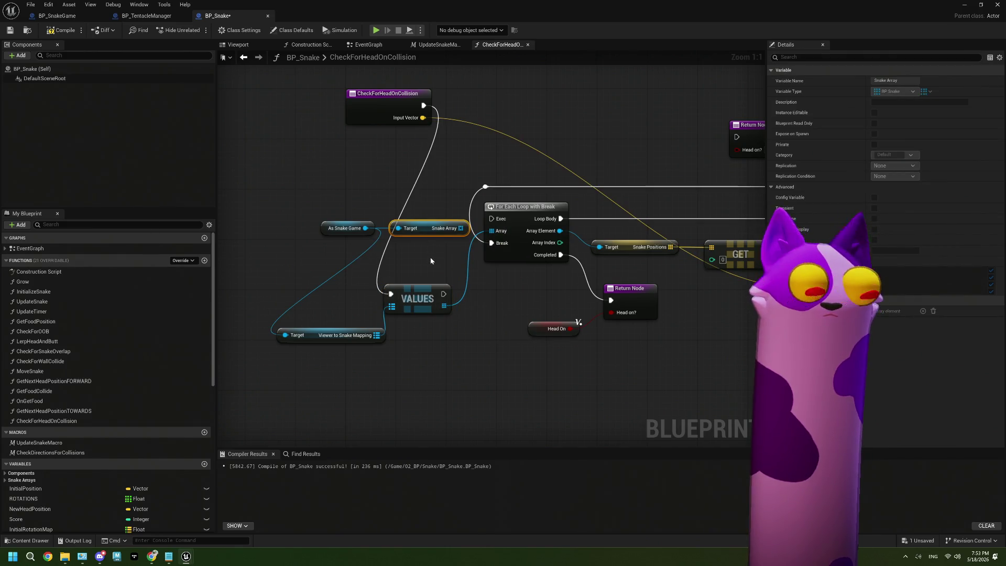
pyautogui.press('Delete')
pyautogui.moveTo(443, 294)
pyautogui.mouseDown()
pyautogui.moveTo(491, 218)
pyautogui.moveTo(438, 213)
pyautogui.mouseUp()
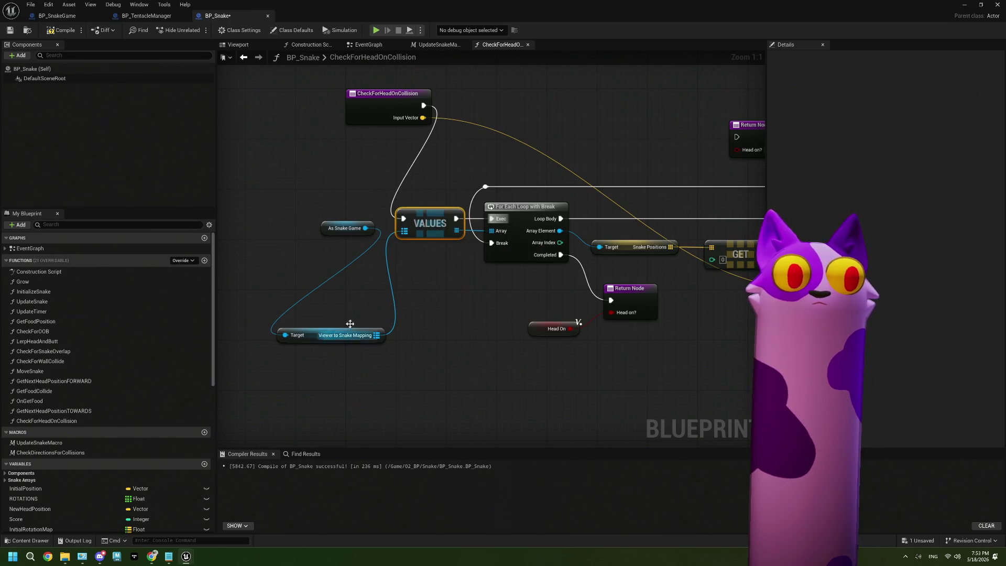
pyautogui.moveTo(350, 226)
pyautogui.mouseDown()
pyautogui.moveTo(348, 307)
pyautogui.moveTo(397, 167)
pyautogui.moveTo(413, 173)
pyautogui.mouseUp()
pyautogui.keyDown('shift'); pyautogui.click(335, 335); pyautogui.keyUp('shift')
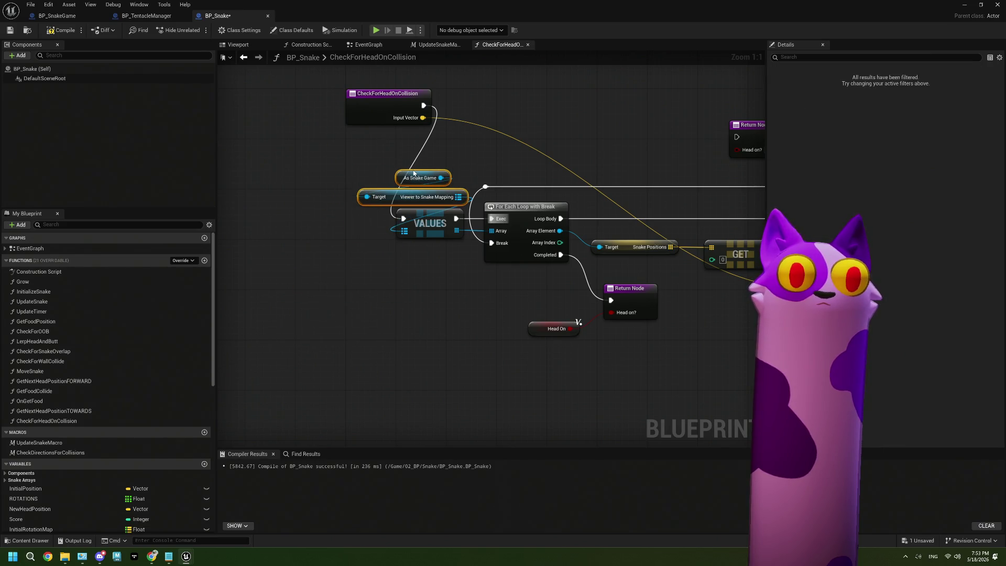
pyautogui.click(10, 30)
pyautogui.hotkey('ctrl', 'w')
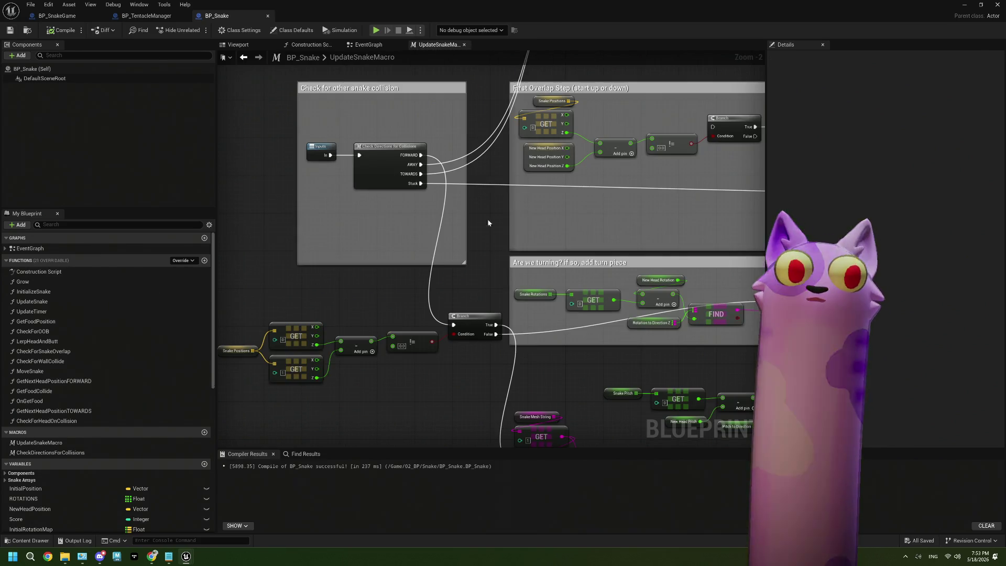
# Look over the UpdateSnakeMacro graph, then close the BP_Snake blueprint
pyautogui.scroll(-3, 487, 220)
pyautogui.scroll(3, 591, 260)
pyautogui.scroll(-2, 591, 261)
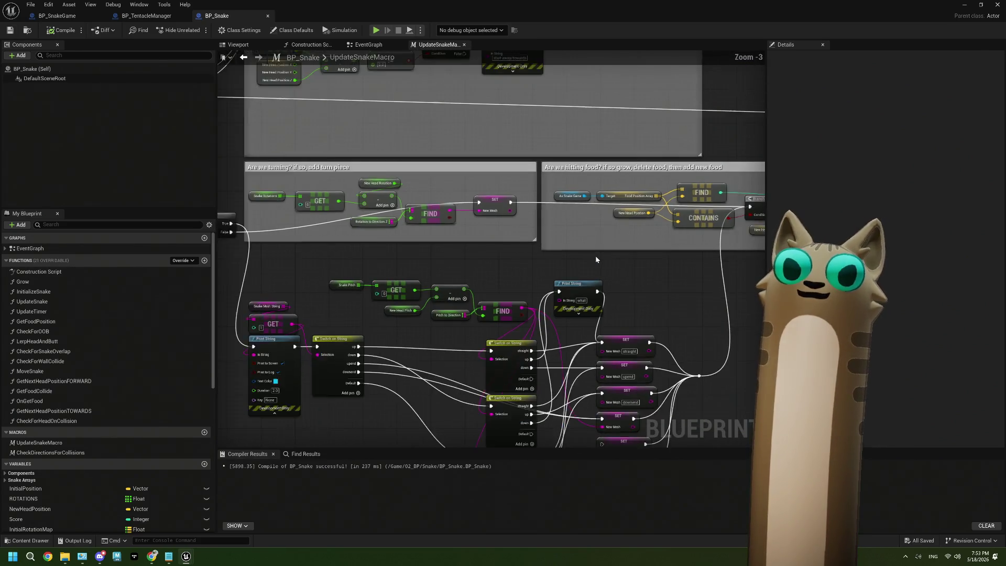
pyautogui.scroll(3, 578, 272)
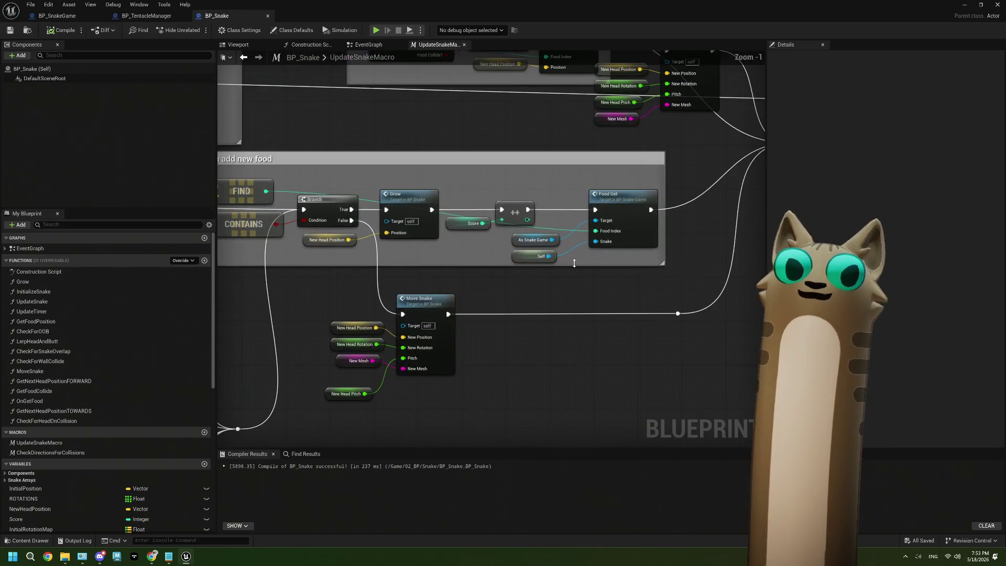
pyautogui.scroll(-3, 573, 263)
pyautogui.scroll(2, 512, 287)
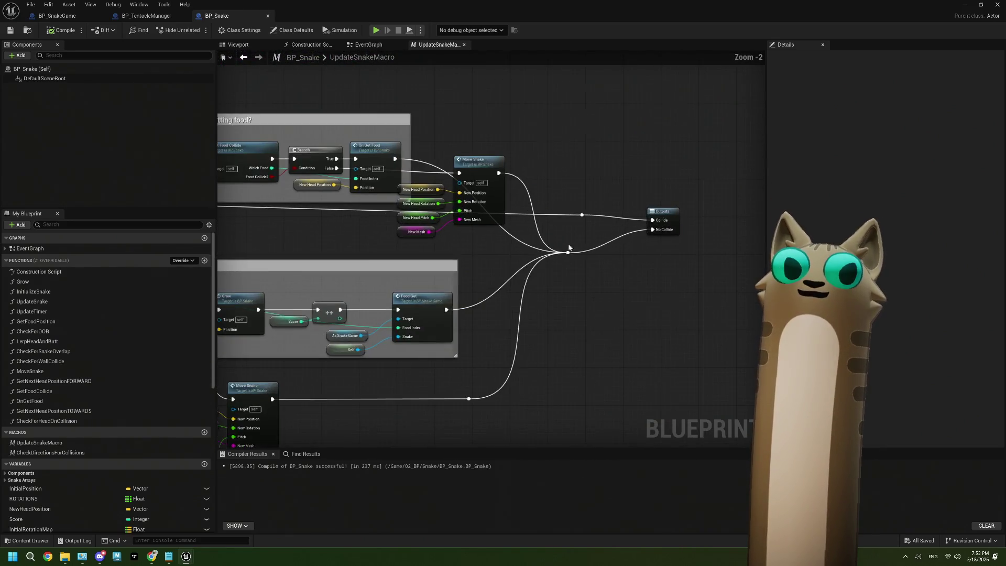
pyautogui.scroll(1, 511, 283)
pyautogui.scroll(-1, 523, 275)
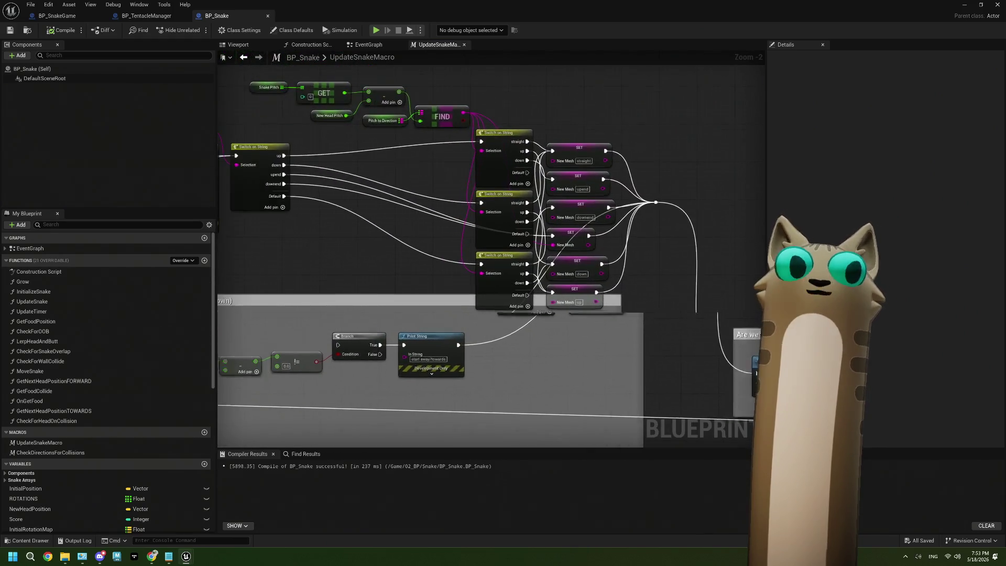
pyautogui.moveTo(405, 279); pyautogui.dragTo(437, 269)
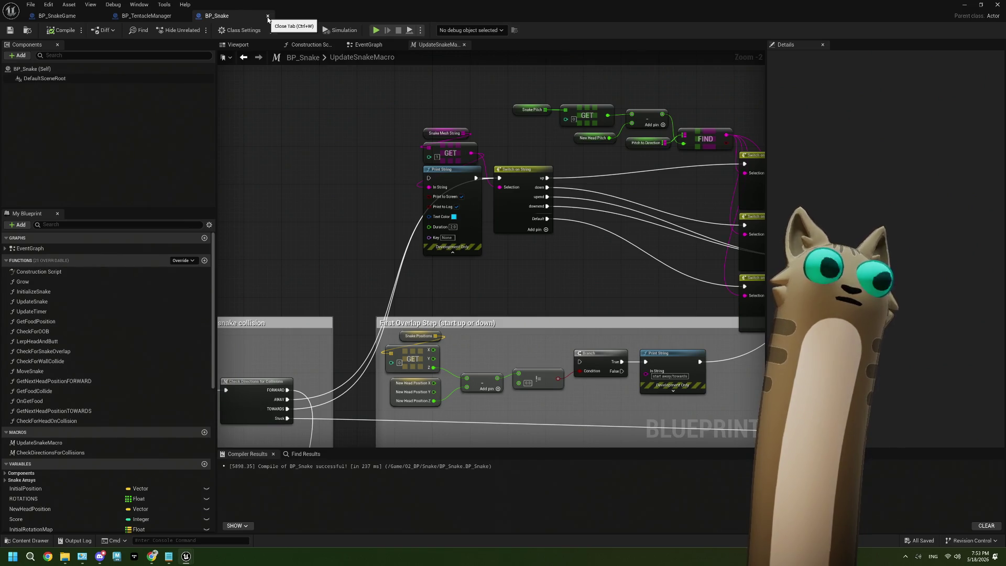
pyautogui.click(267, 17)
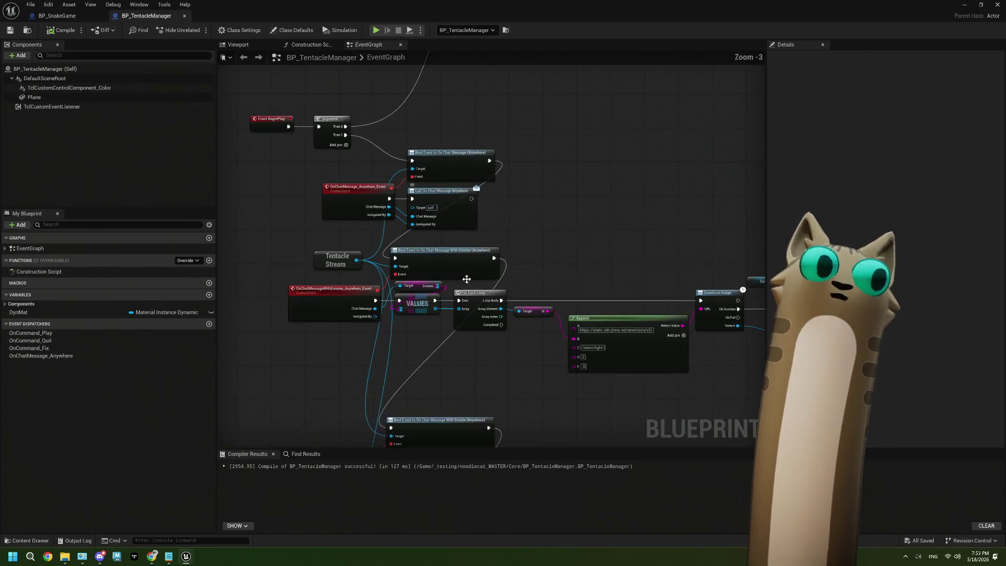
# Switch from BP_TentacleManager to BP_SnakeGame and frame the Bind to On Chat Message Branch
pyautogui.moveTo(466, 279)
pyautogui.mouseDown()
pyautogui.moveTo(445, 291)
pyautogui.moveTo(422, 333)
pyautogui.moveTo(498, 298)
pyautogui.moveTo(498, 262)
pyautogui.mouseUp()
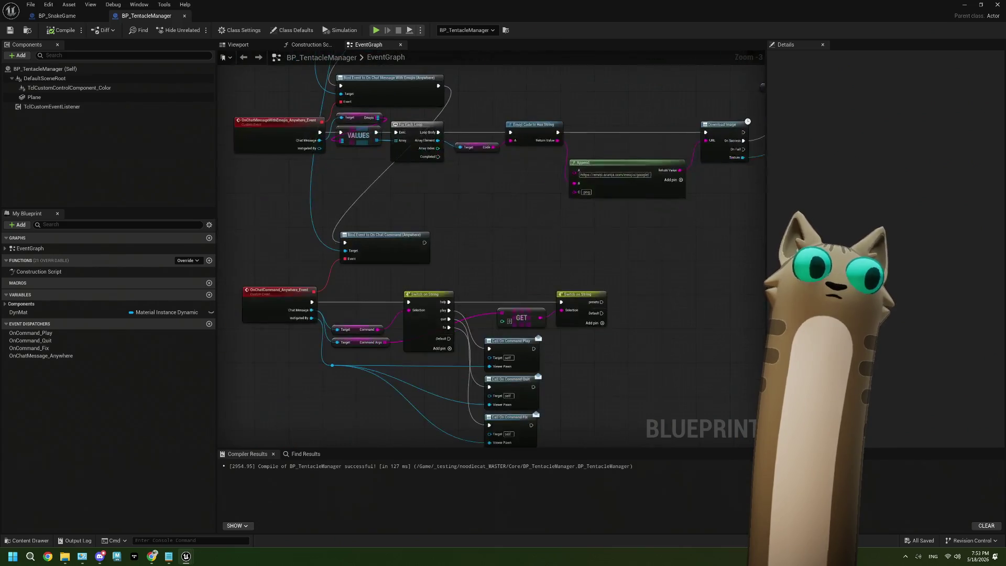
pyautogui.scroll(-4, 554, 317)
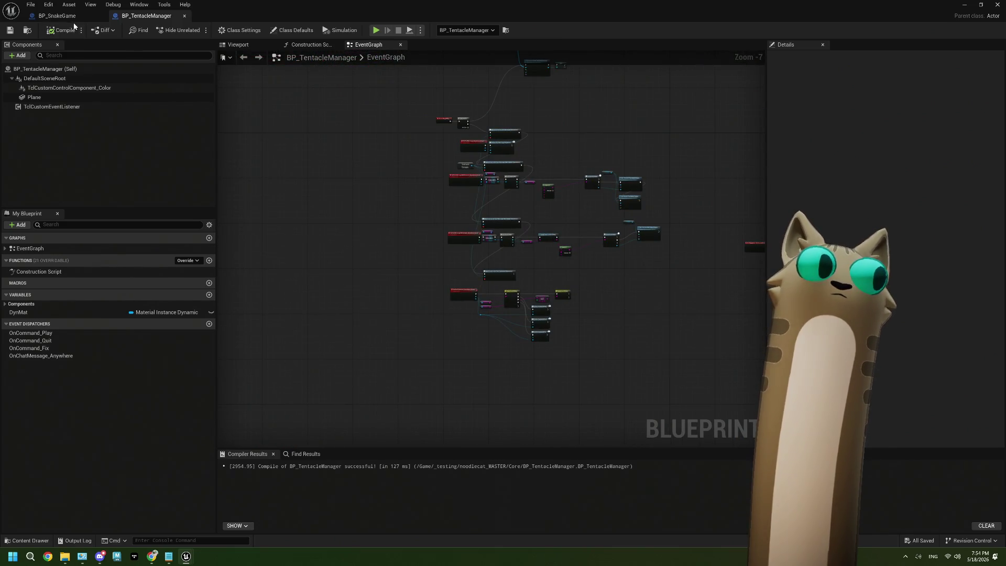
pyautogui.click(57, 16)
pyautogui.moveTo(445, 136)
pyautogui.mouseDown()
pyautogui.moveTo(445, 195)
pyautogui.moveTo(398, 206)
pyautogui.mouseUp()
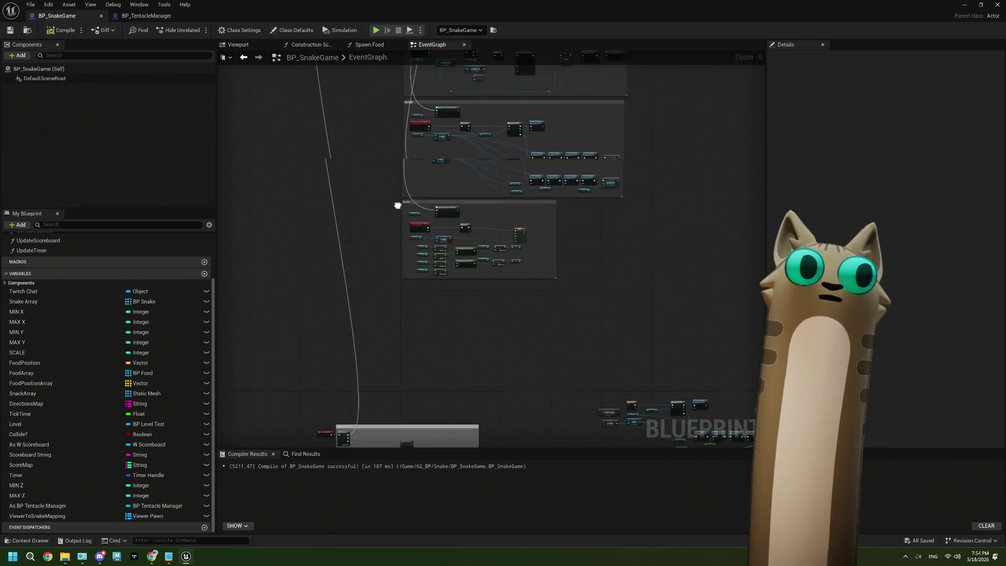
pyautogui.scroll(3, 461, 209)
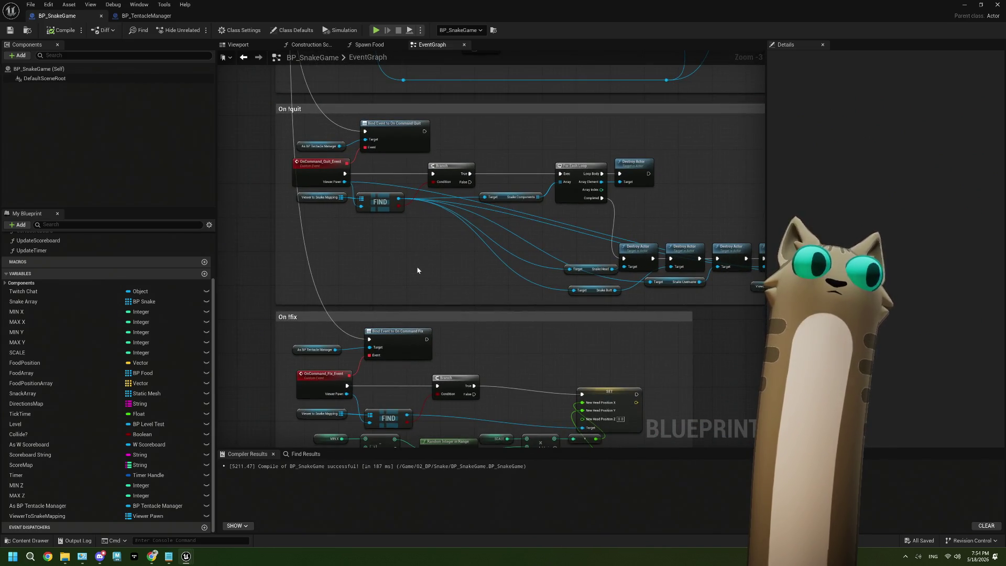
pyautogui.scroll(-4, 417, 270)
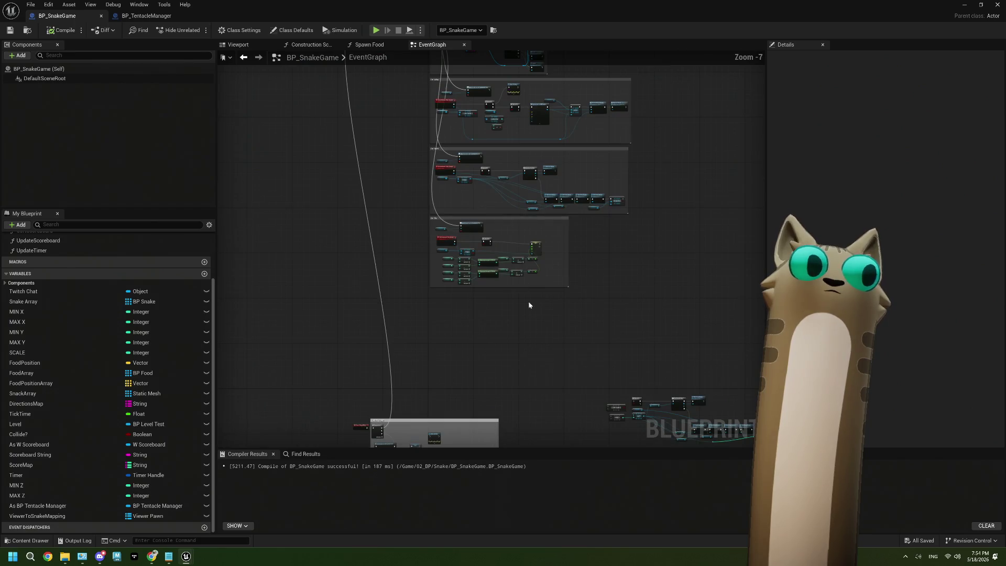
pyautogui.scroll(7, 485, 279)
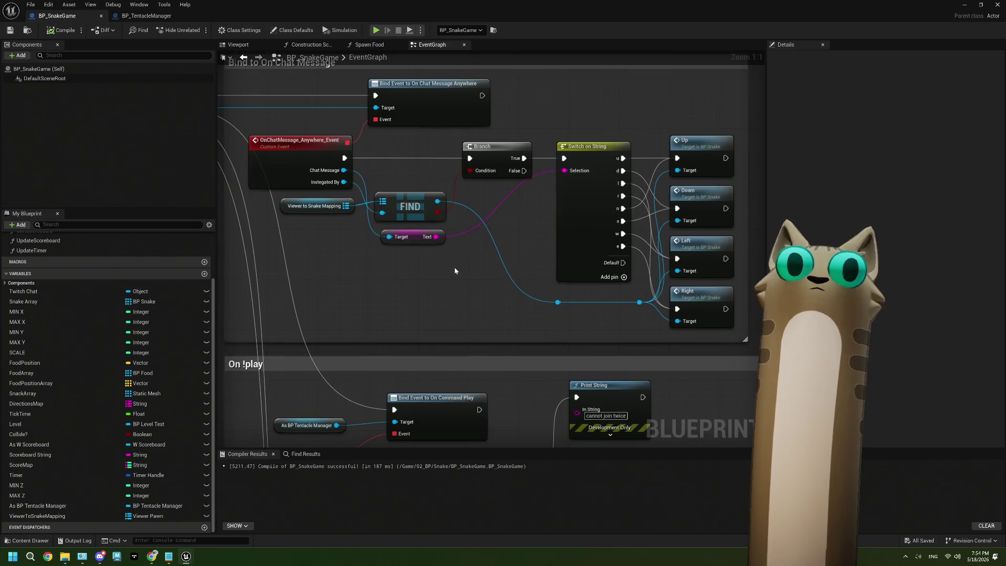
pyautogui.moveTo(499, 147)
pyautogui.mouseDown()
pyautogui.moveTo(412, 150)
pyautogui.moveTo(521, 68)
pyautogui.moveTo(537, 90)
pyautogui.mouseUp()
# Add a Print String on the Branch's True path, fed by a new Append node
pyautogui.write('print')
pyautogui.click(541, 139)
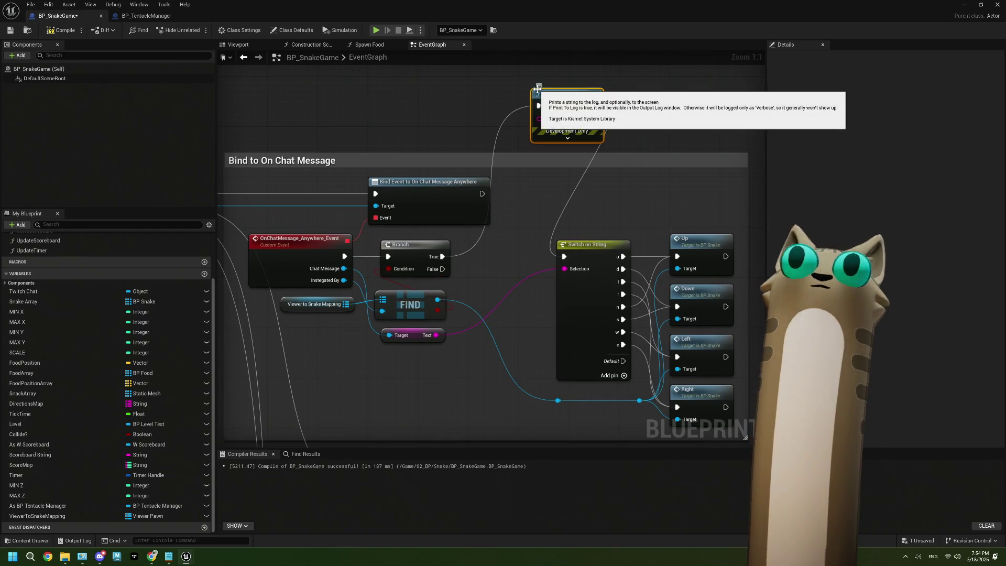
pyautogui.moveTo(539, 119); pyautogui.dragTo(438, 125)
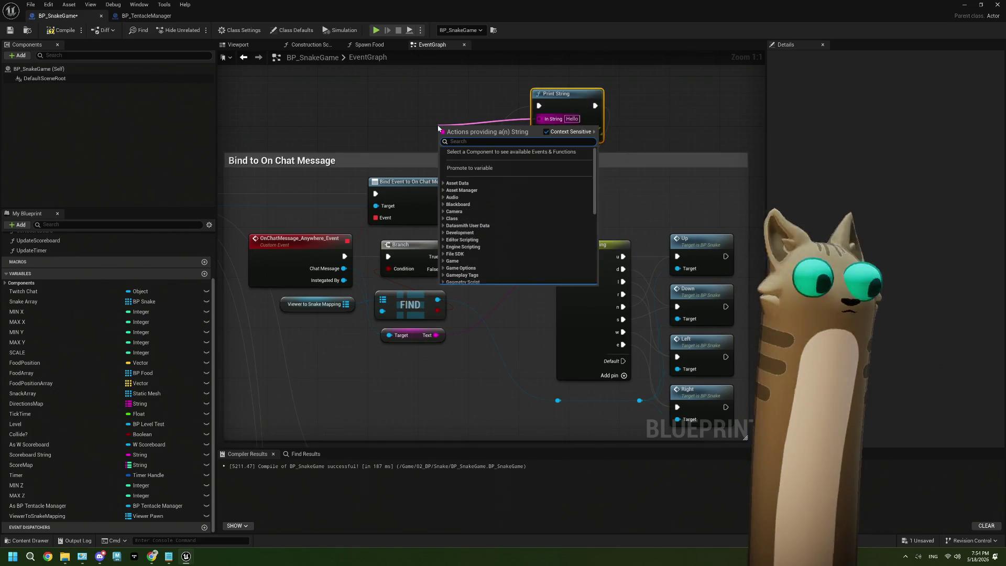
pyautogui.write('appen')
pyautogui.press('Return')
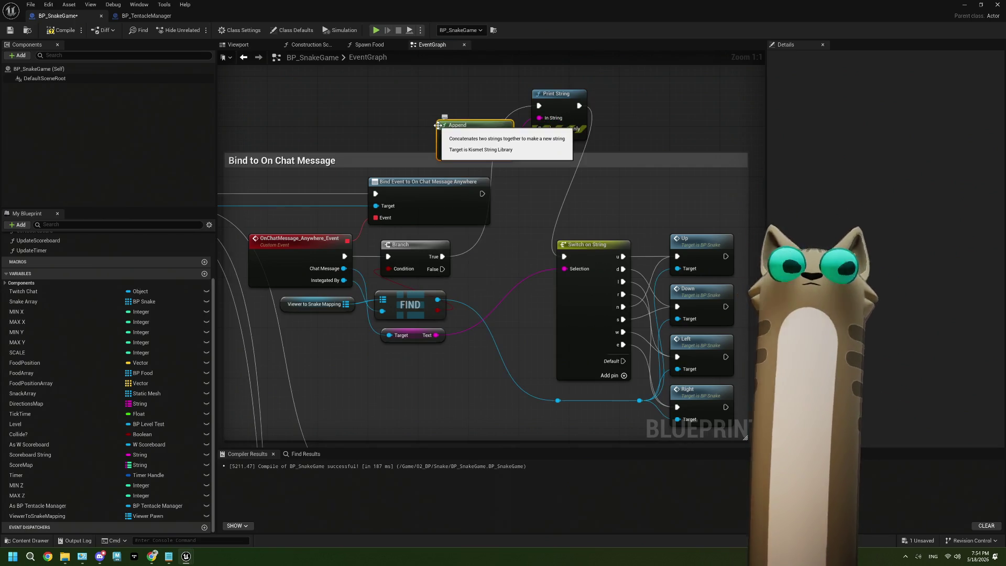
pyautogui.moveTo(460, 113); pyautogui.dragTo(409, 113)
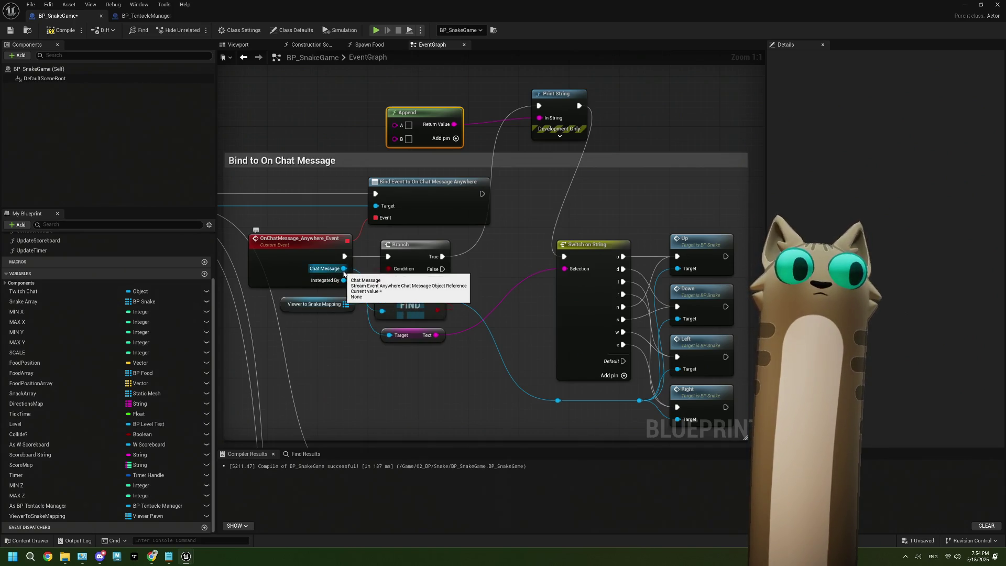
# Add Get Sender User Name from the chat message and wire it into Append's A input
pyautogui.moveTo(343, 284)
pyautogui.mouseDown()
pyautogui.moveTo(241, 87)
pyautogui.moveTo(278, 119)
pyautogui.mouseUp()
pyautogui.write('uern')
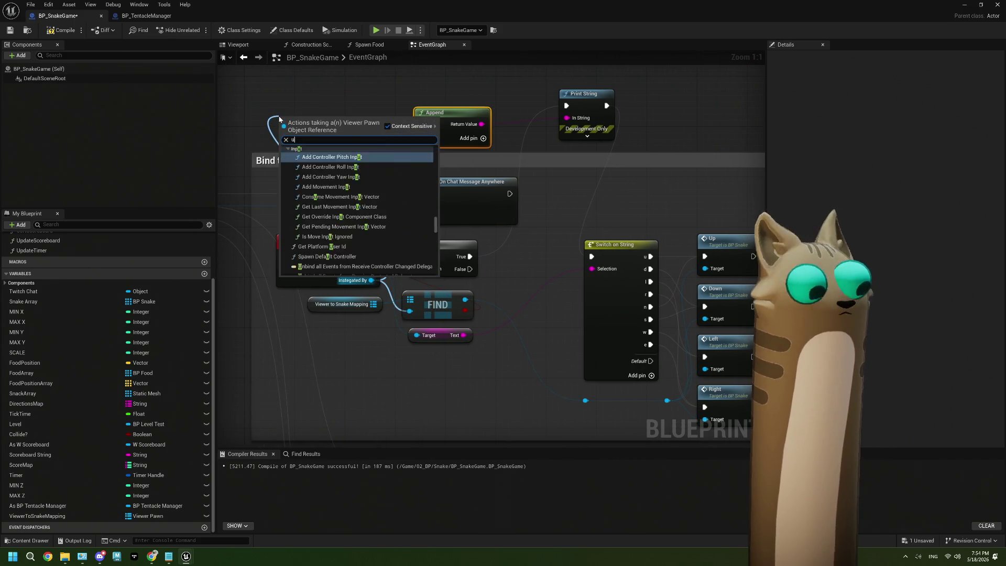
pyautogui.press('BackSpace')
pyautogui.press('BackSpace')
pyautogui.press('BackSpace')
pyautogui.write('s')
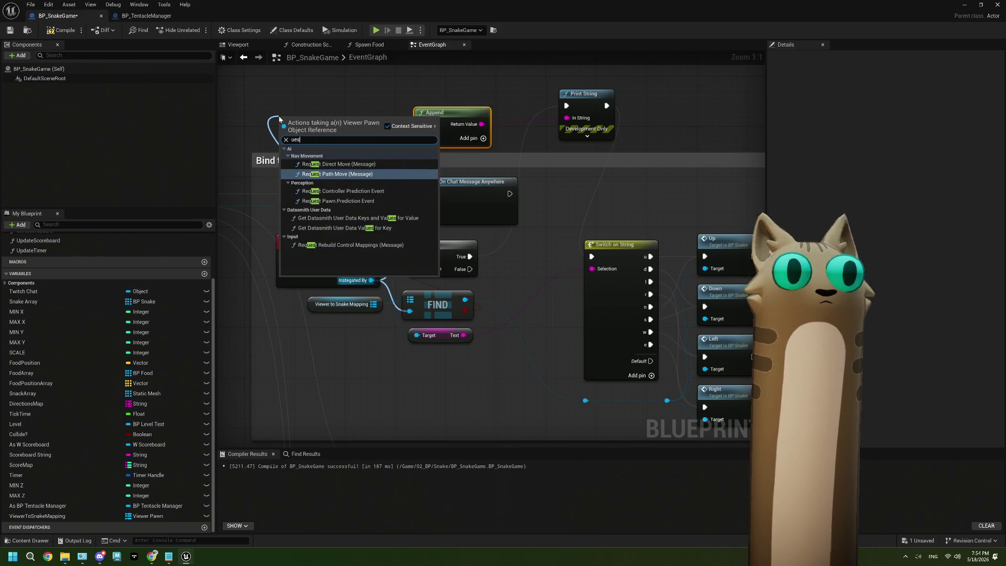
pyautogui.write('ern')
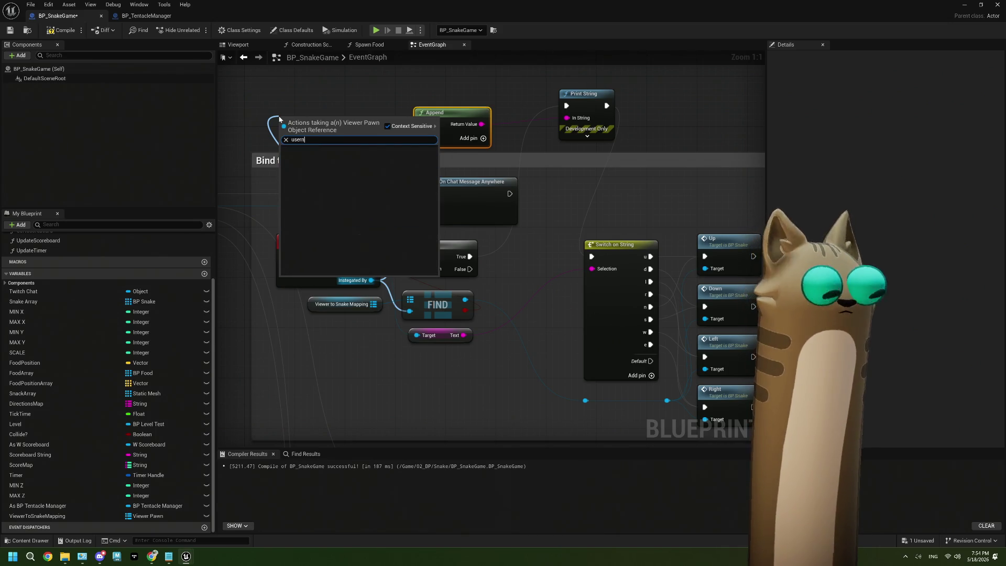
pyautogui.press('Escape')
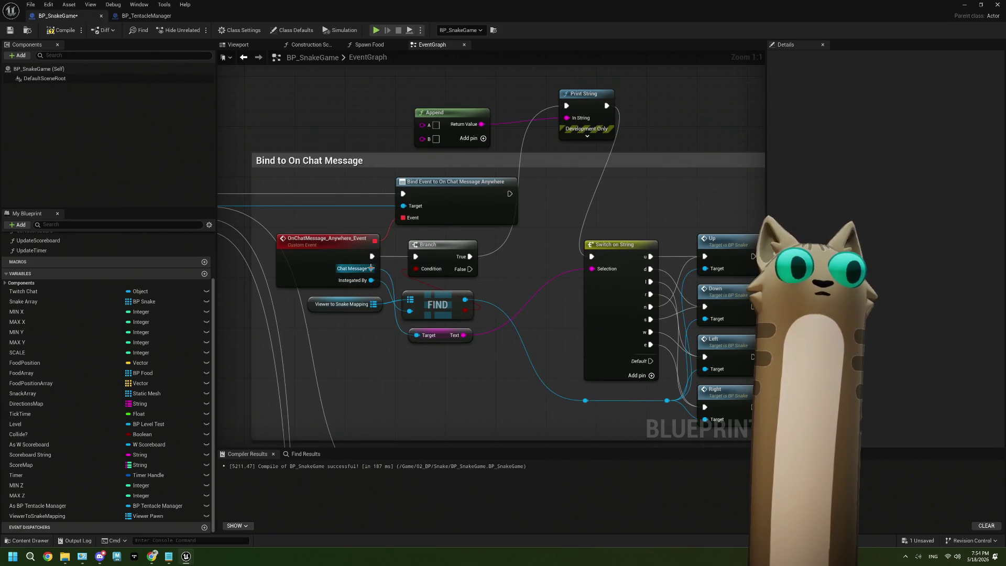
pyautogui.moveTo(371, 268); pyautogui.dragTo(268, 108)
pyautogui.write('usern')
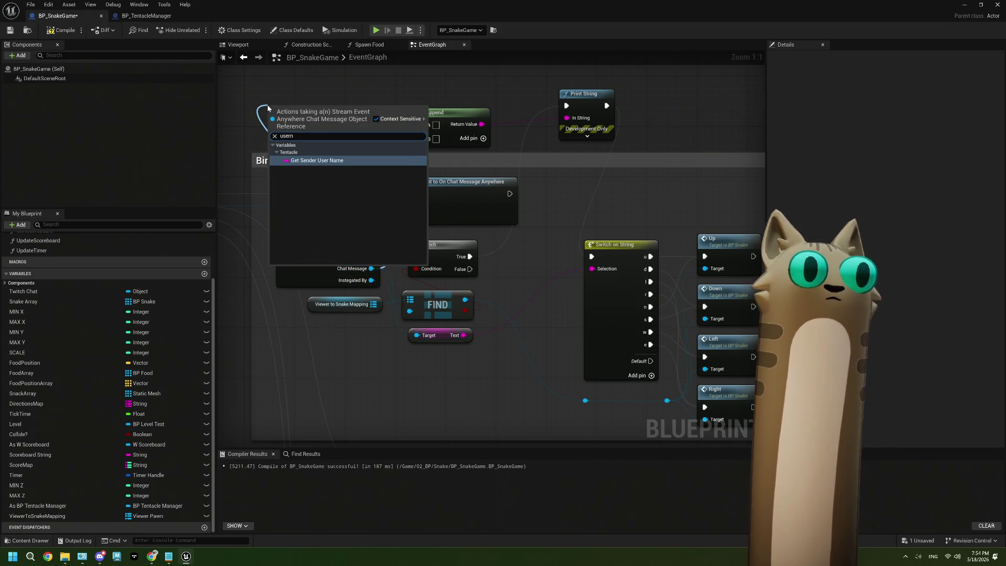
pyautogui.click(334, 161)
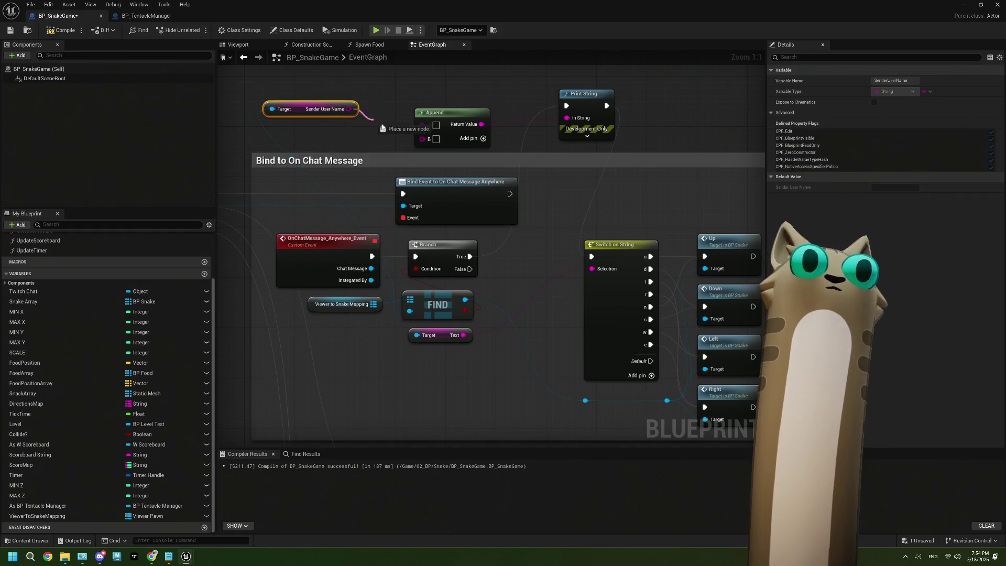
pyautogui.moveTo(431, 127); pyautogui.dragTo(430, 127)
pyautogui.moveTo(344, 118); pyautogui.dragTo(344, 106)
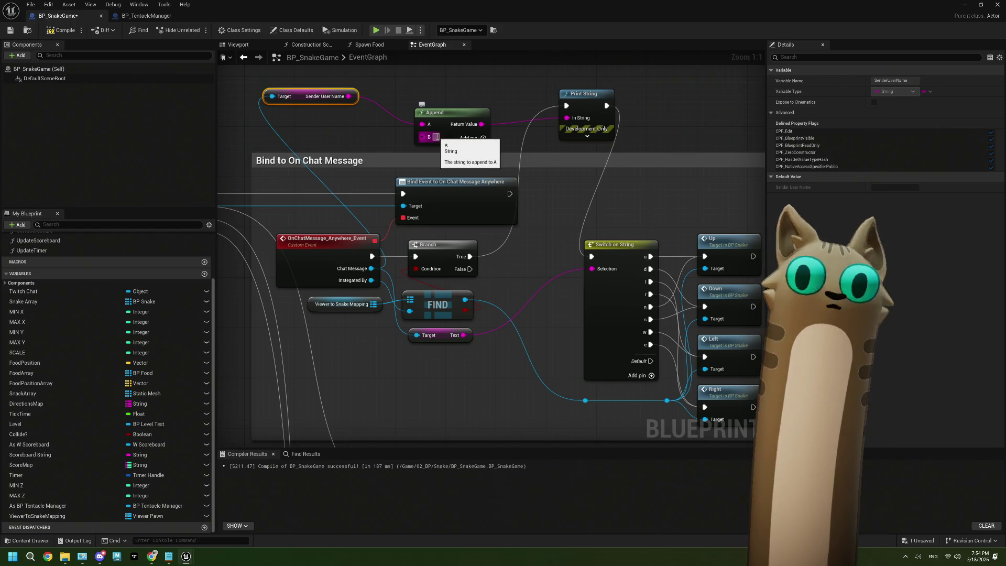
# Add a third Append input, wire the message Text into C, then compile and save
pyautogui.click(483, 137)
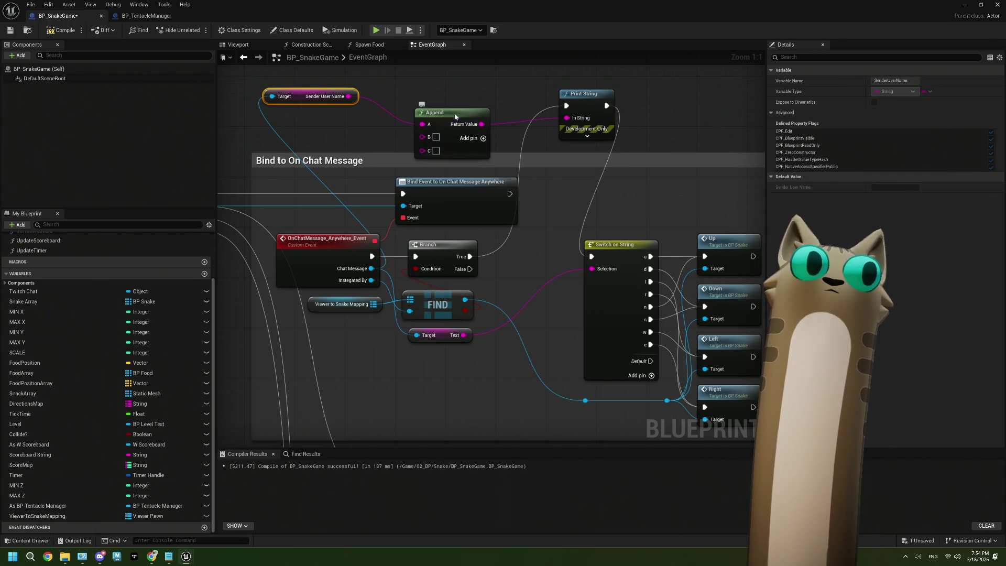
pyautogui.moveTo(455, 117); pyautogui.dragTo(454, 91)
pyautogui.moveTo(464, 335); pyautogui.dragTo(422, 125)
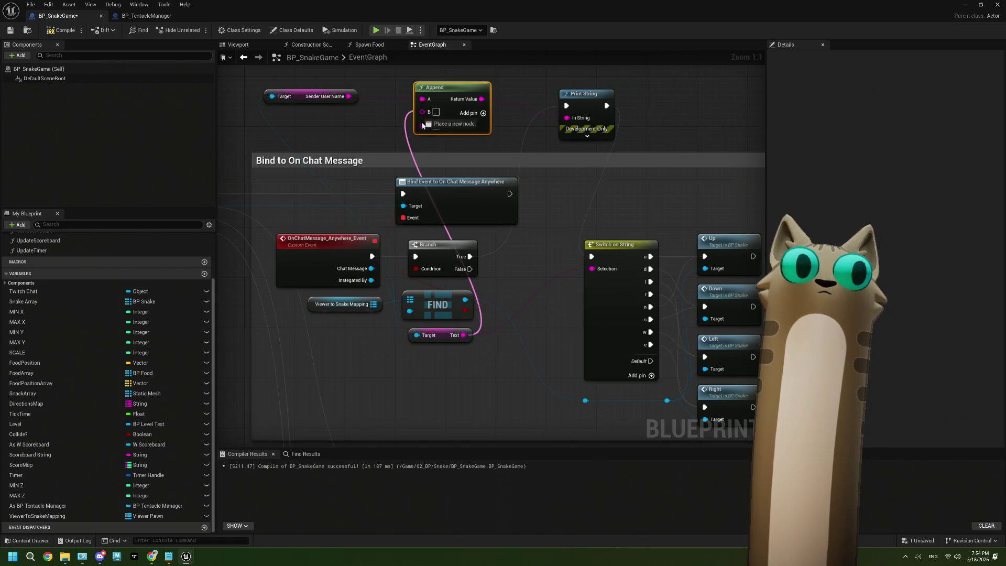
pyautogui.moveTo(497, 162); pyautogui.dragTo(429, 162)
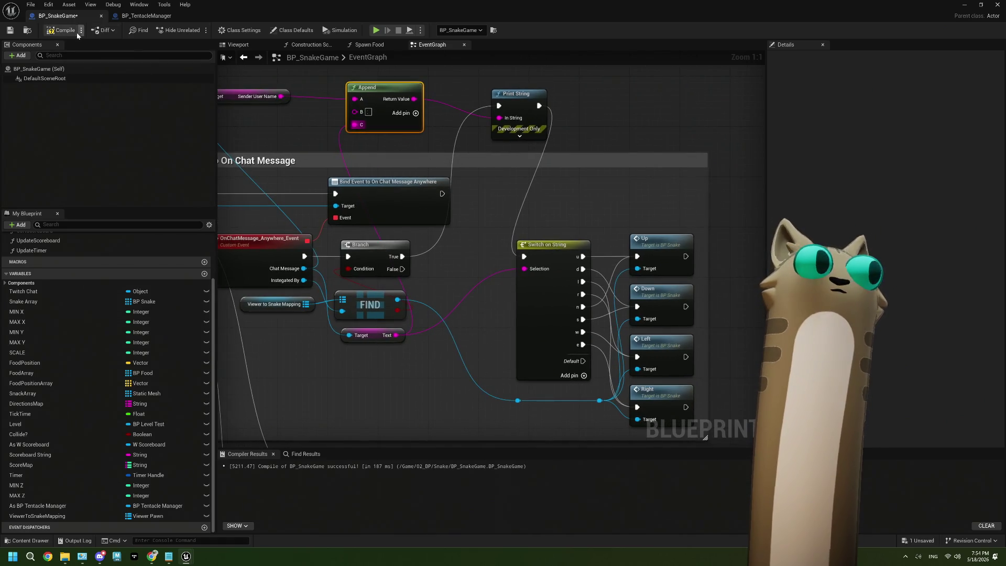
pyautogui.click(15, 30)
pyautogui.scroll(-1, 521, 276)
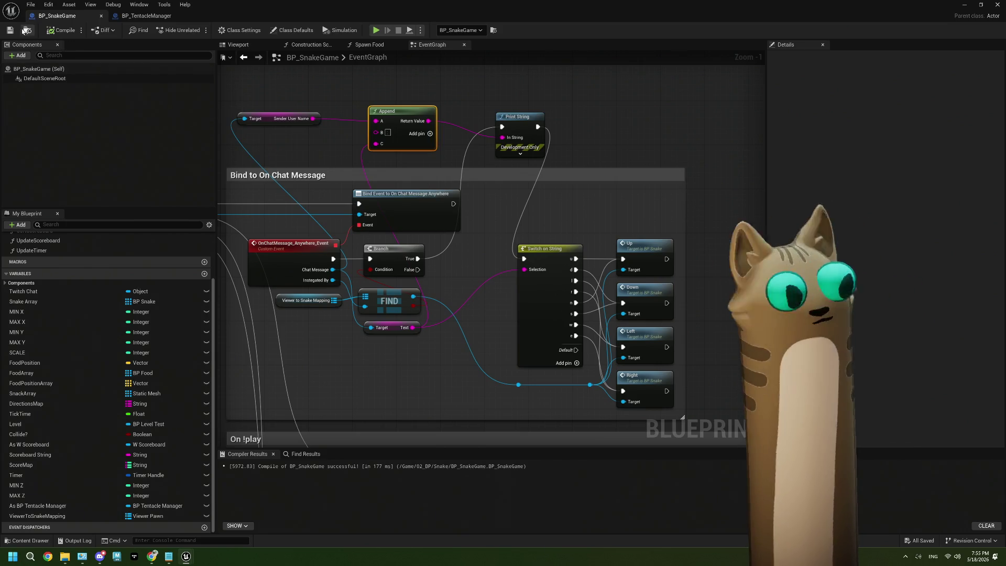
pyautogui.scroll(-3, 475, 321)
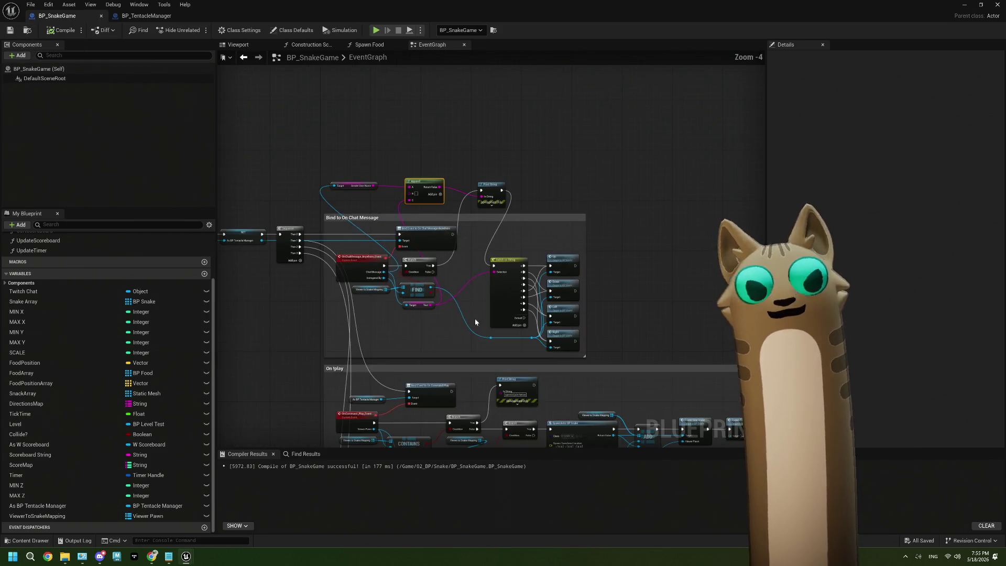
pyautogui.moveTo(475, 321); pyautogui.dragTo(410, 193)
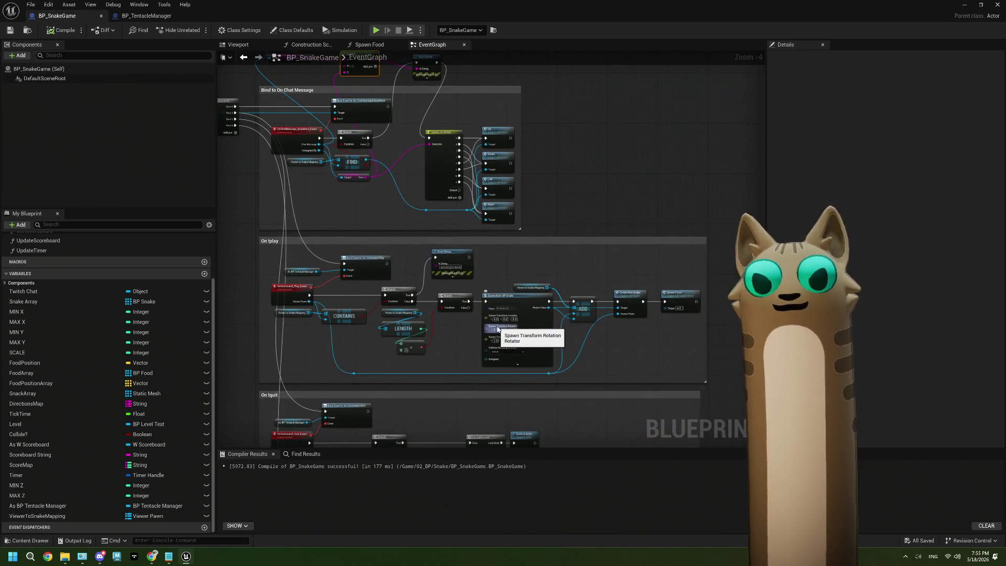
pyautogui.scroll(-3, 497, 329)
pyautogui.moveTo(548, 330)
pyautogui.mouseDown()
pyautogui.moveTo(506, 286)
pyautogui.moveTo(489, 235)
pyautogui.moveTo(455, 251)
pyautogui.mouseUp()
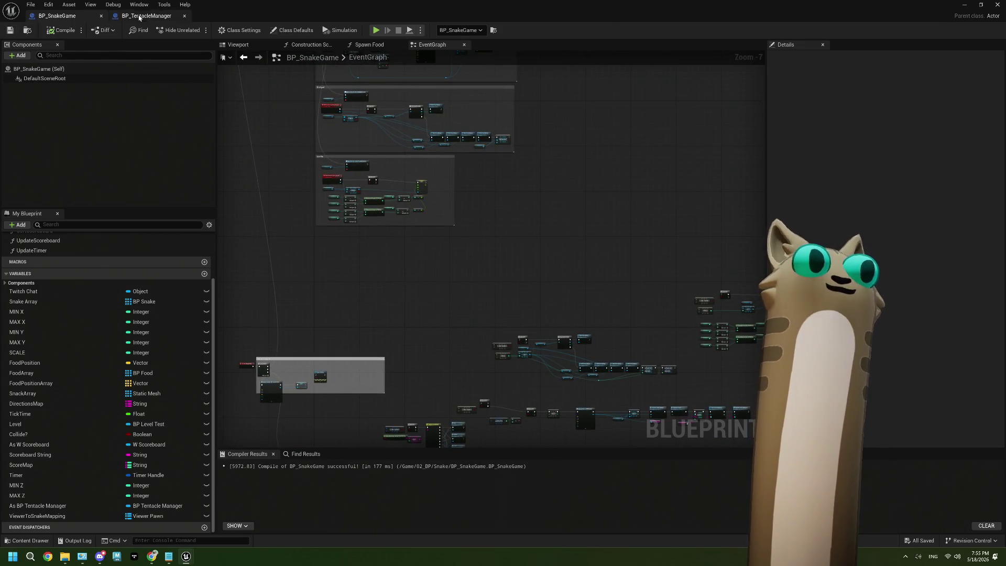
pyautogui.click(139, 18)
pyautogui.scroll(3, 472, 309)
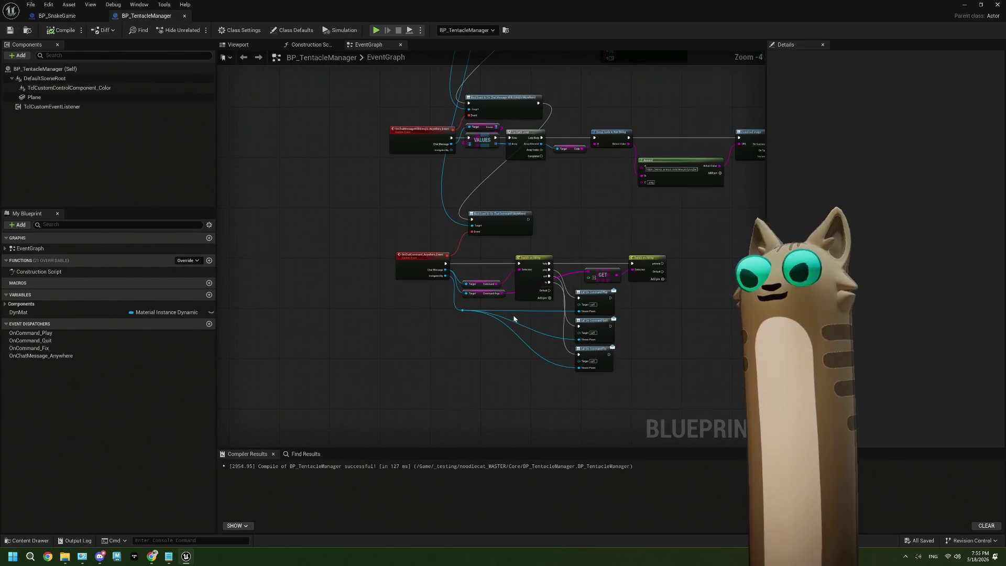
pyautogui.scroll(-2, 458, 347)
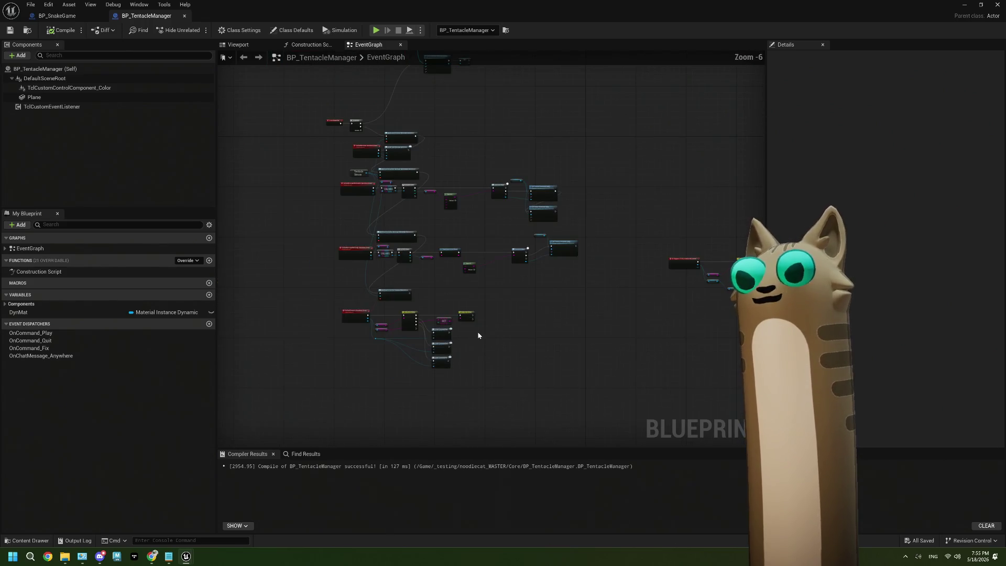
pyautogui.moveTo(478, 335)
pyautogui.mouseDown()
pyautogui.moveTo(538, 321)
pyautogui.moveTo(568, 327)
pyautogui.mouseUp()
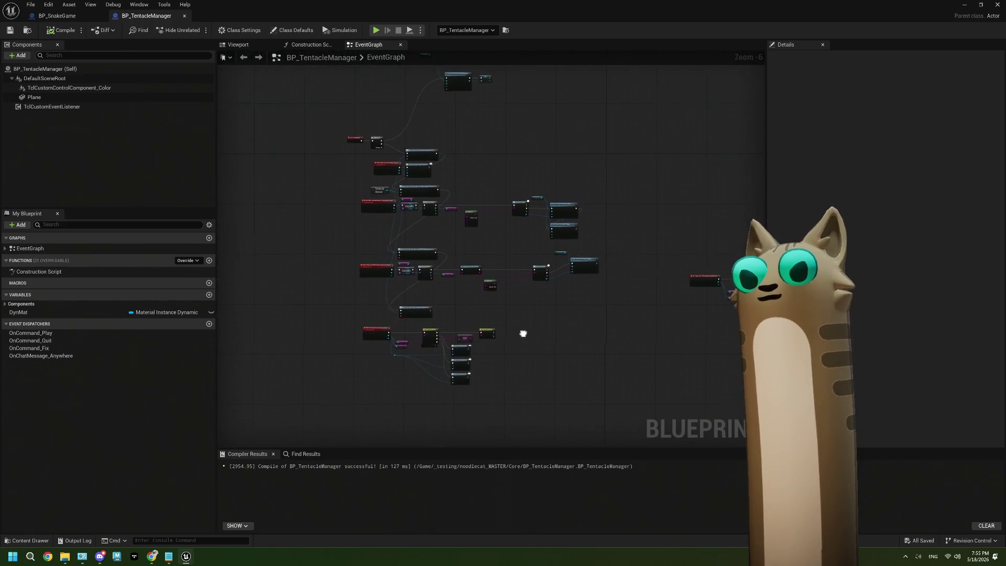
pyautogui.click(56, 16)
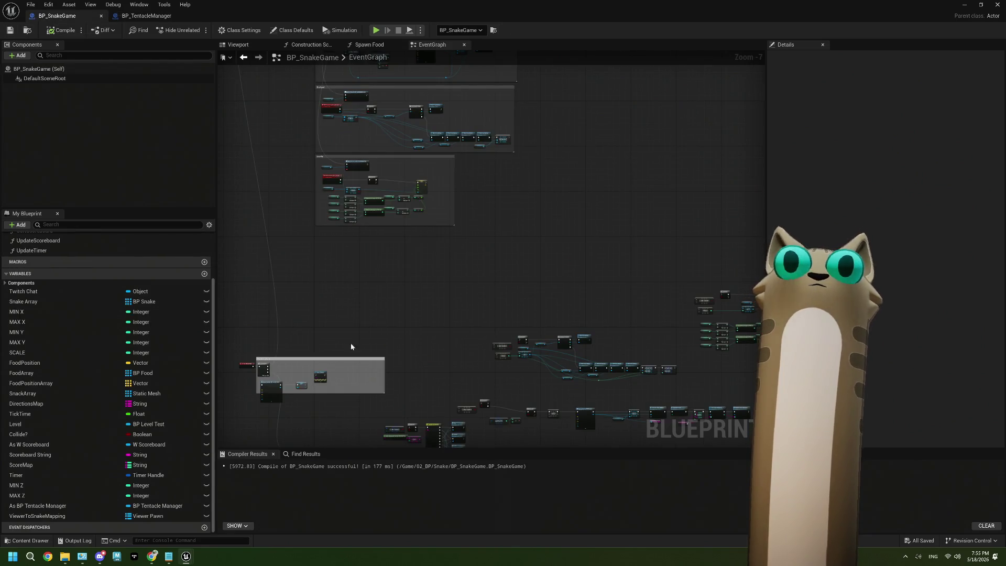
pyautogui.moveTo(375, 263); pyautogui.dragTo(443, 336)
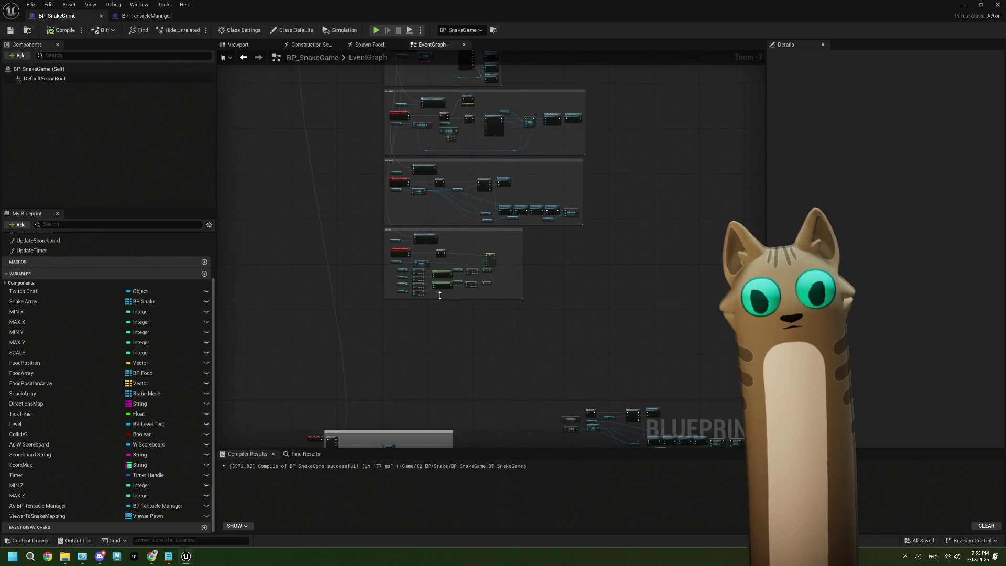
pyautogui.click(152, 555)
# Read the Viewer Property section on the Tentacle Docs Concepts page, then return to Unreal
pyautogui.click(278, 25)
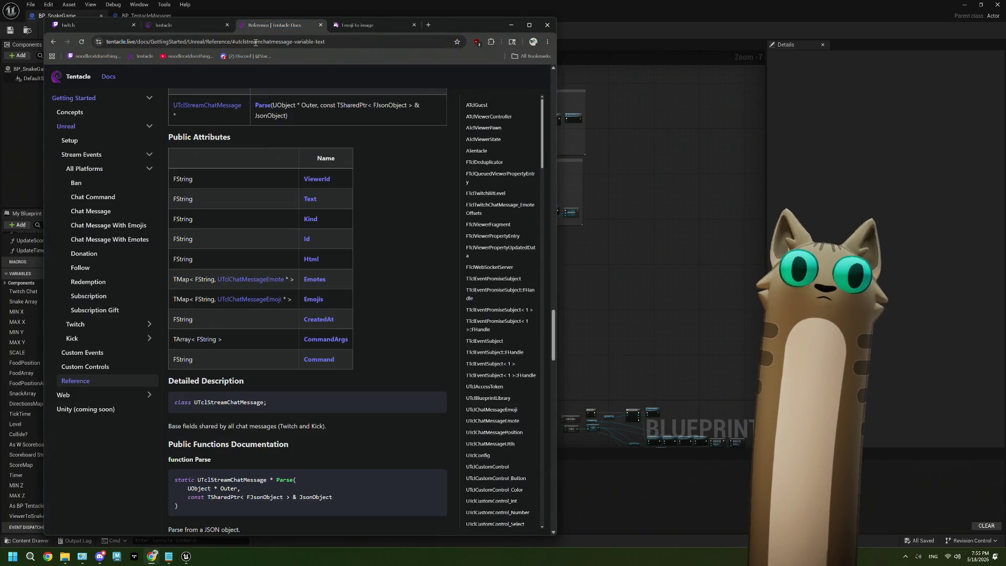
pyautogui.click(76, 154)
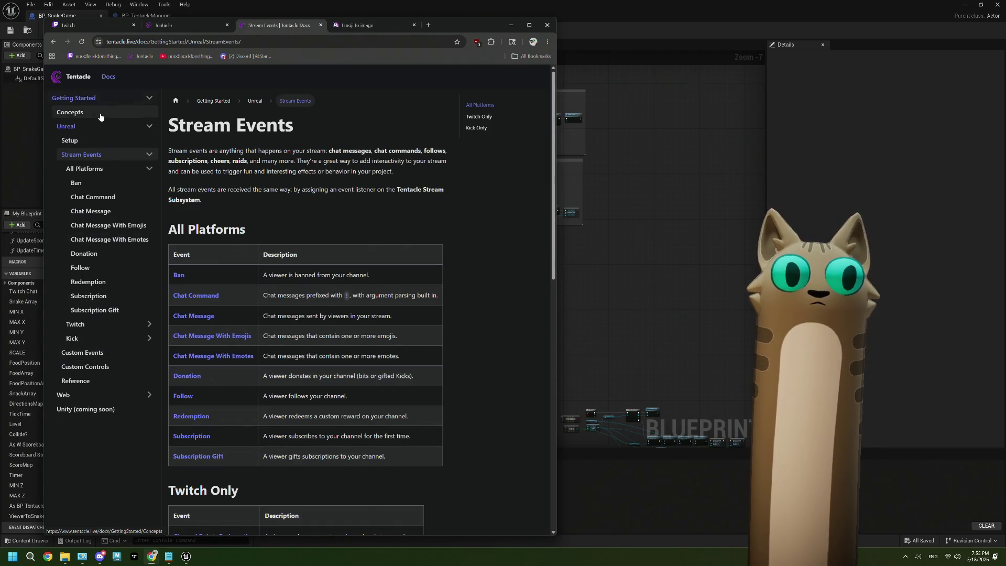
pyautogui.click(73, 113)
pyautogui.scroll(-2, 323, 321)
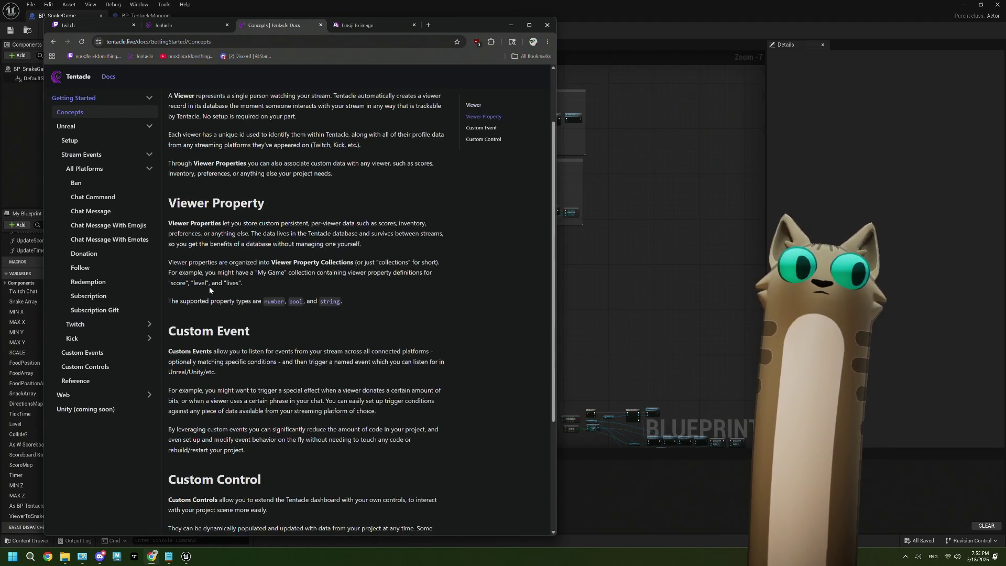
pyautogui.scroll(-1, 231, 274)
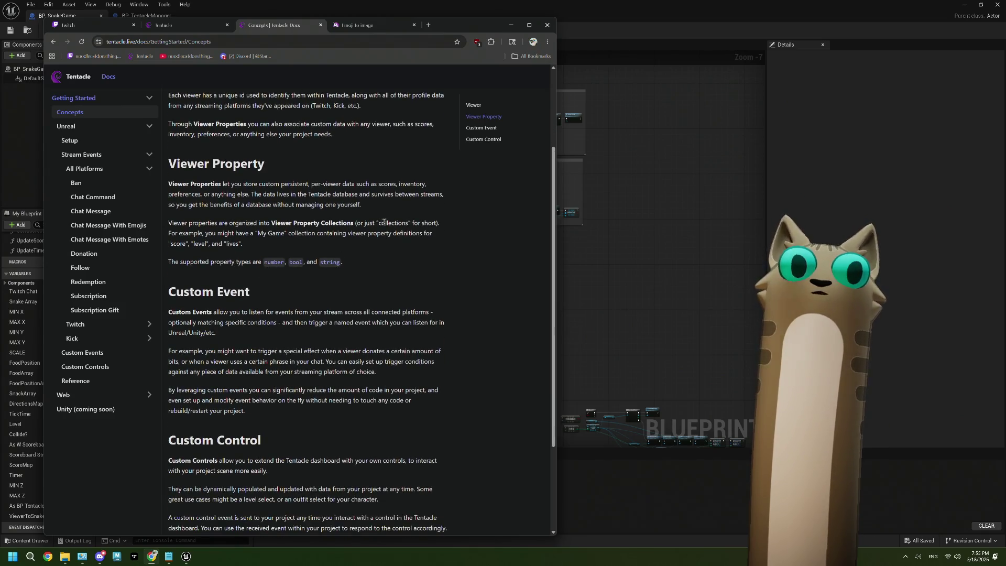
pyautogui.scroll(1, 213, 232)
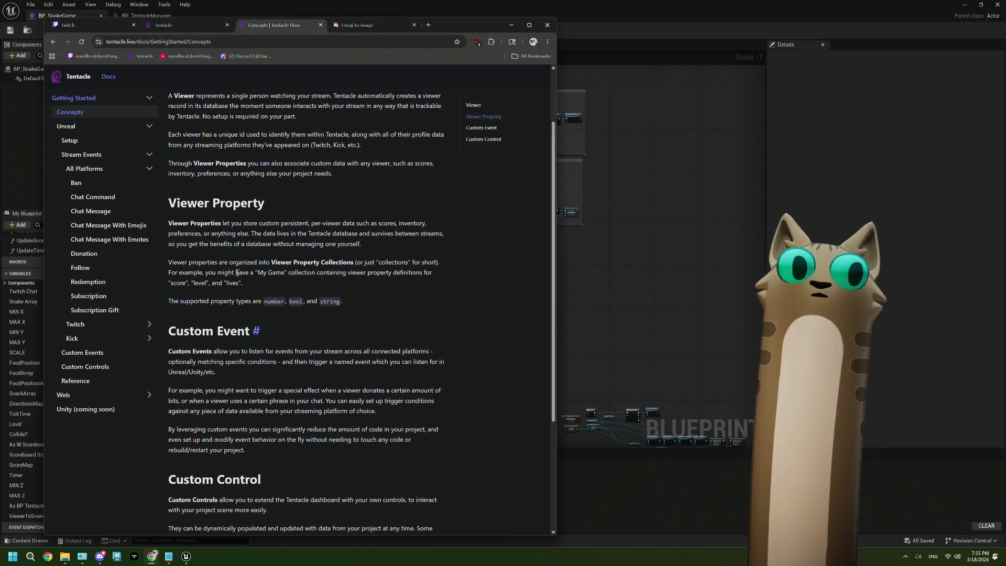
pyautogui.click(640, 318)
# Search 'prop' actions from the Instigated By viewer pin, then dismiss the menu without adding a node
pyautogui.scroll(2, 409, 241)
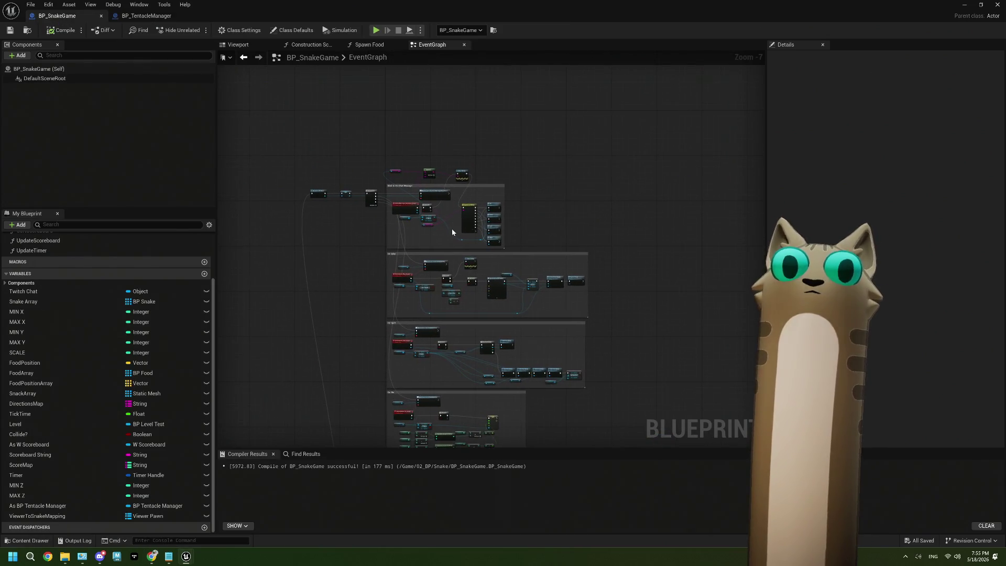
pyautogui.scroll(1, 425, 234)
pyautogui.scroll(-2, 425, 234)
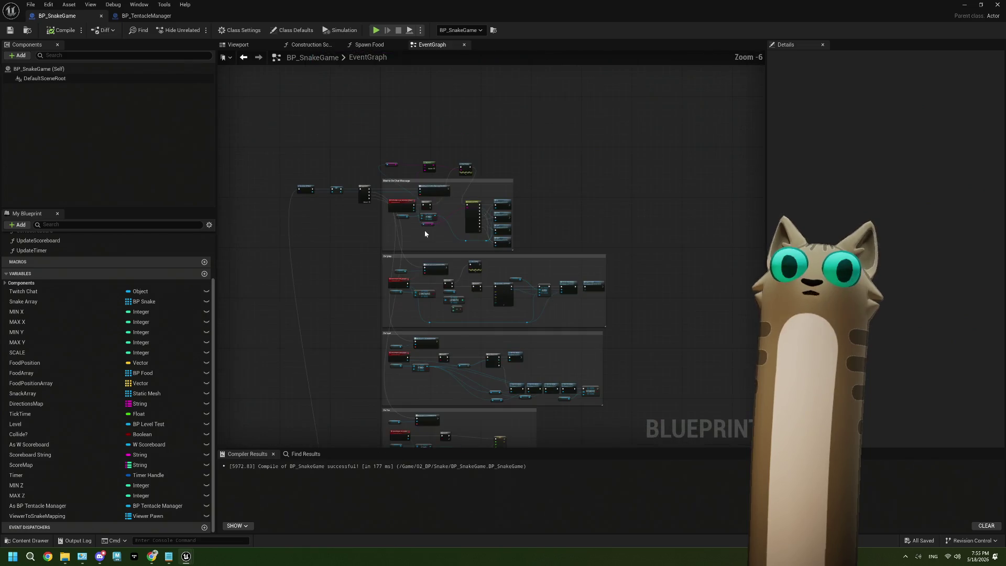
pyautogui.scroll(4, 425, 235)
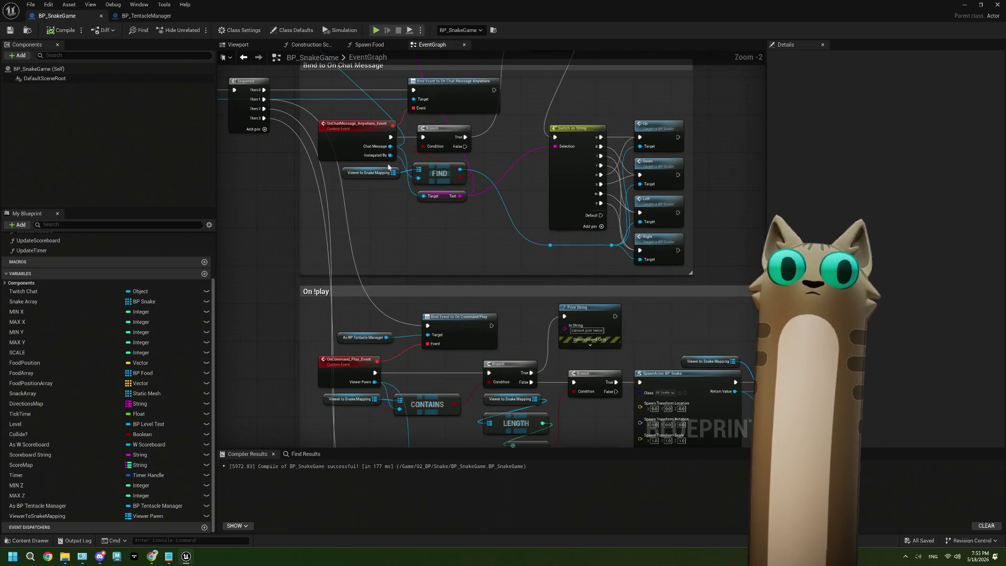
pyautogui.moveTo(391, 155)
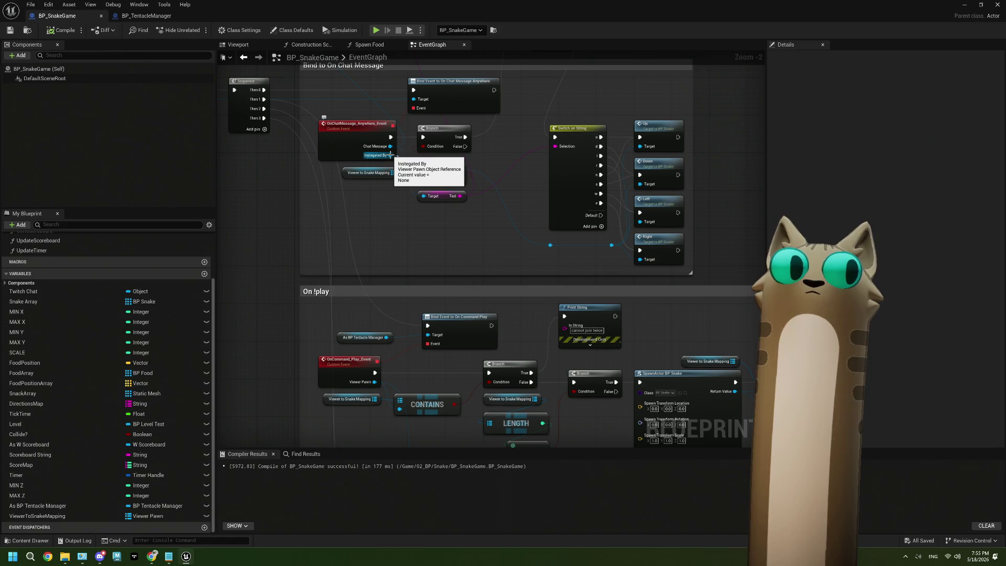
pyautogui.moveTo(390, 155)
pyautogui.mouseDown()
pyautogui.moveTo(312, 185)
pyautogui.moveTo(291, 251)
pyautogui.moveTo(278, 243)
pyautogui.mouseUp()
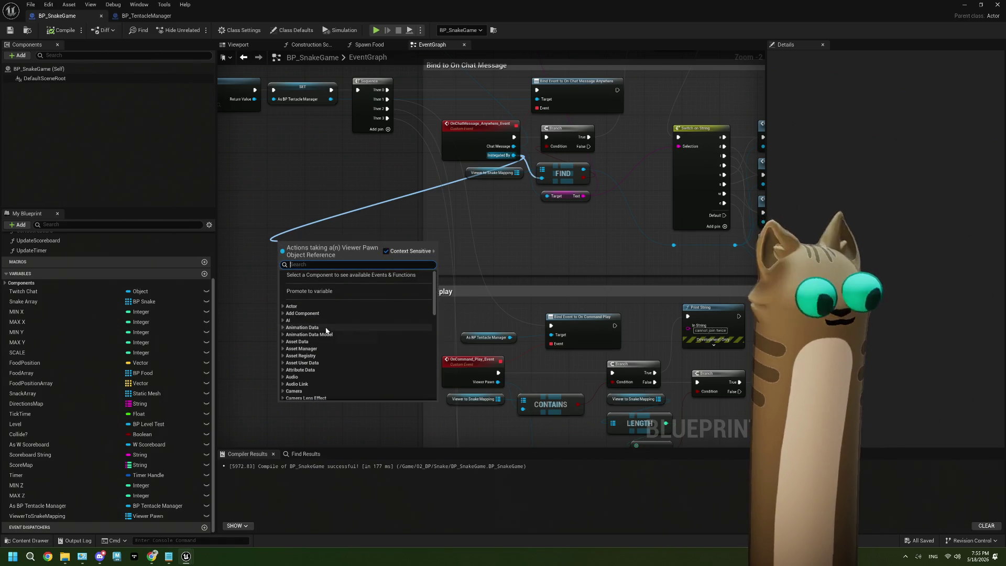
pyautogui.write('prop')
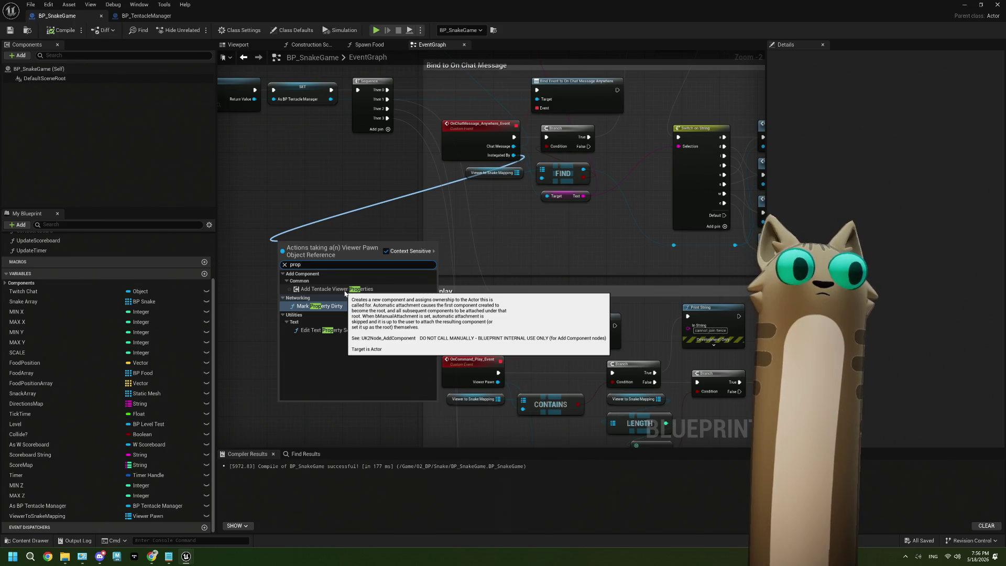
pyautogui.click(348, 240)
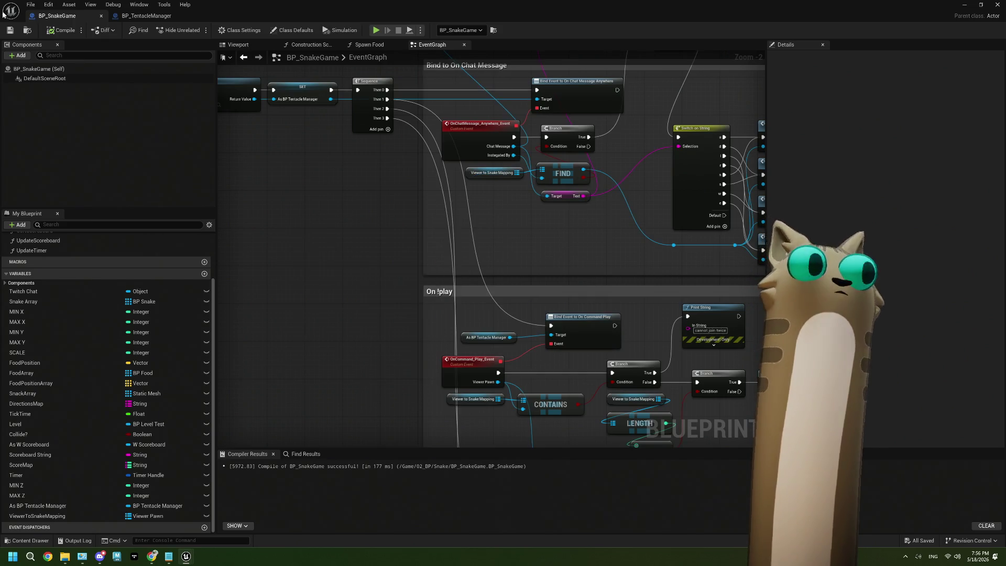
pyautogui.click(146, 16)
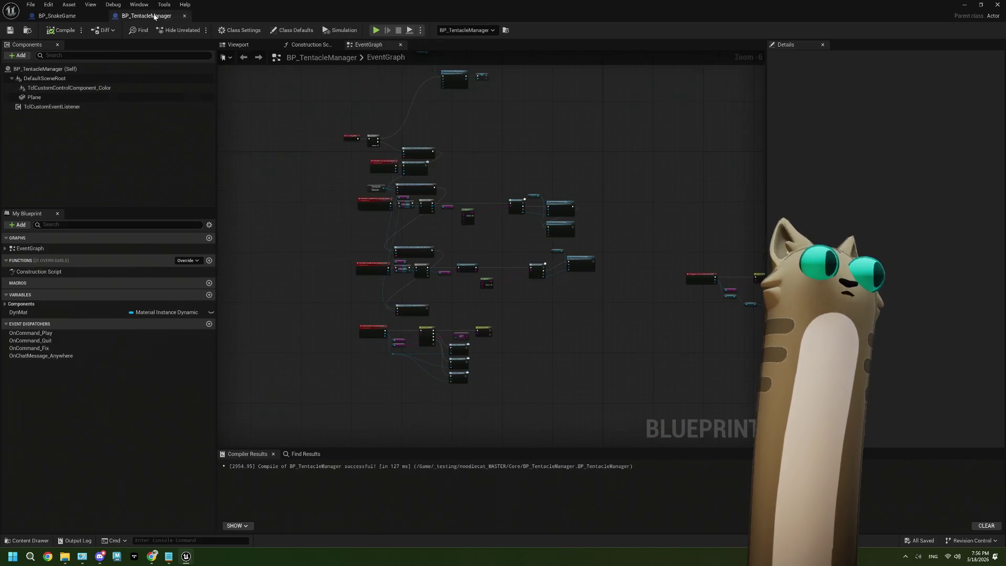
pyautogui.click(17, 56)
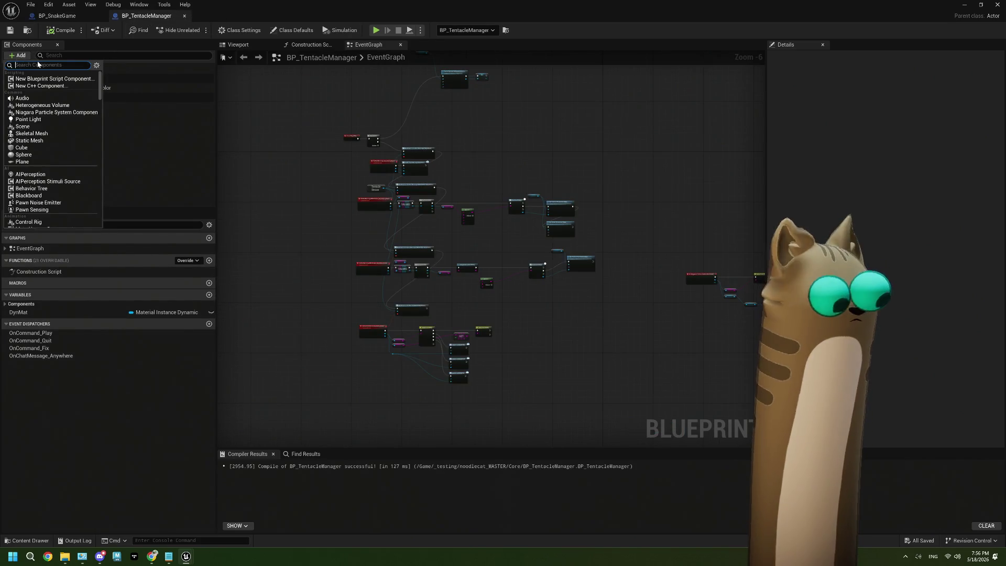
pyautogui.write('vie')
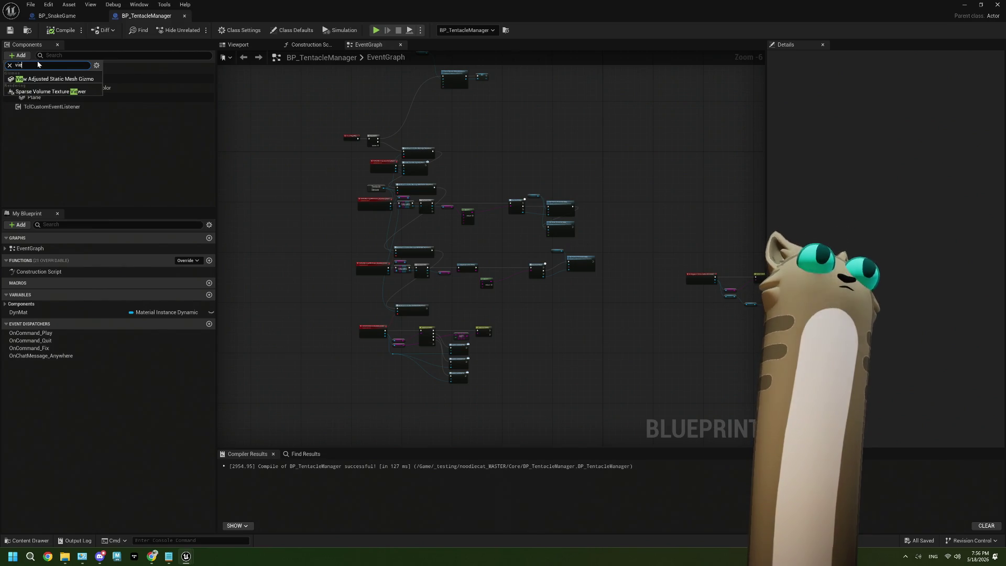
pyautogui.press('BackSpace')
pyautogui.press('BackSpace')
pyautogui.press('BackSpace')
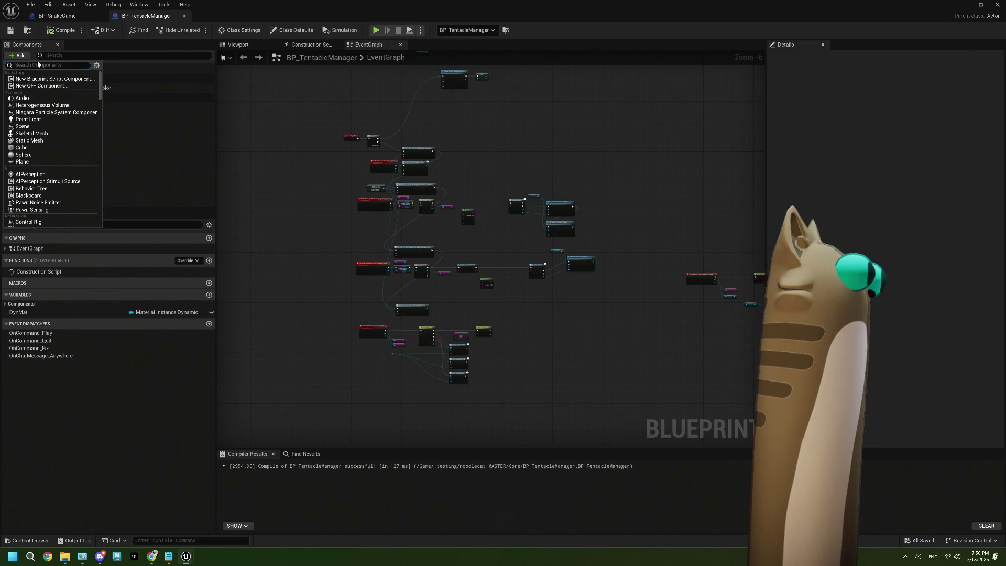
pyautogui.click(408, 222)
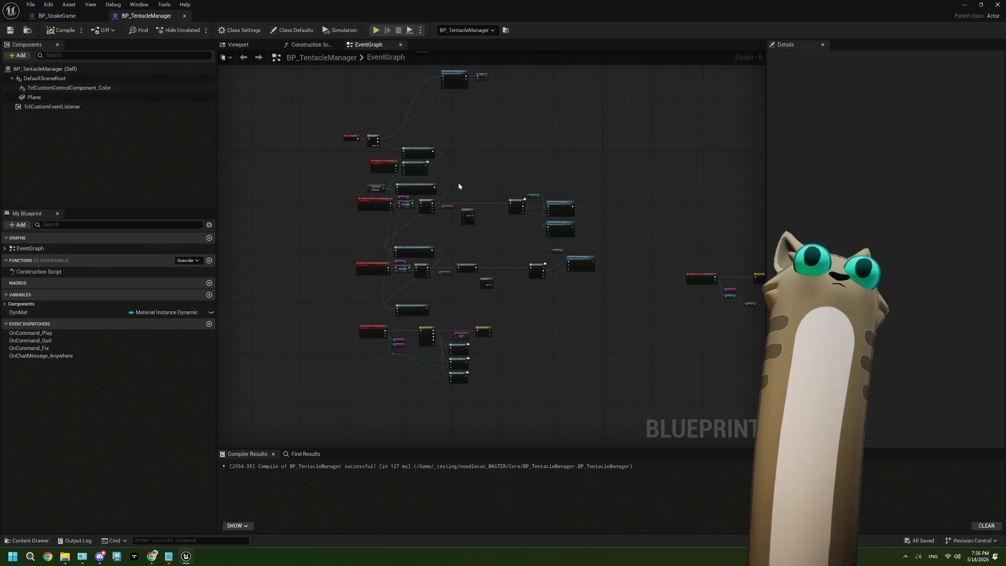
pyautogui.scroll(2, 458, 186)
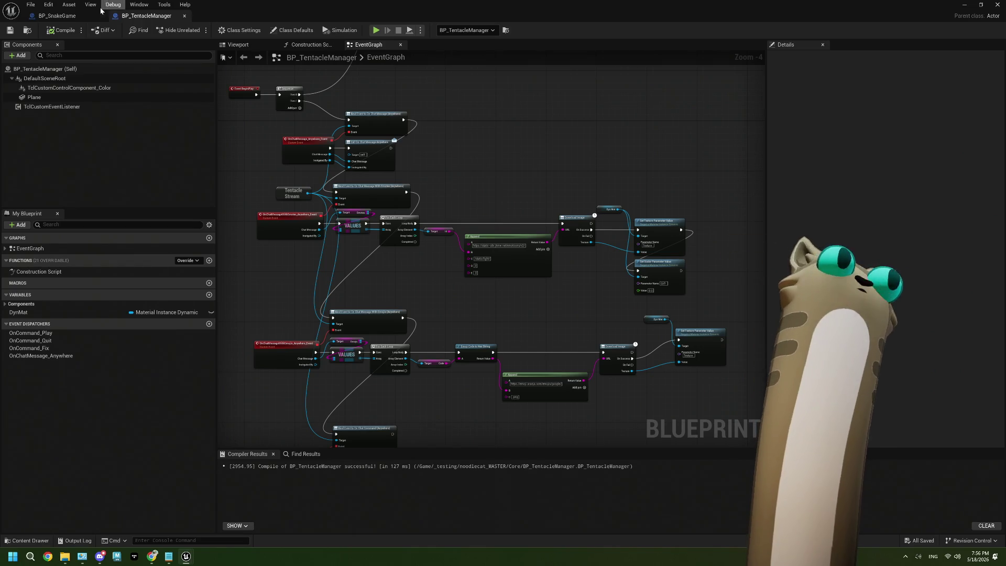
pyautogui.click(62, 18)
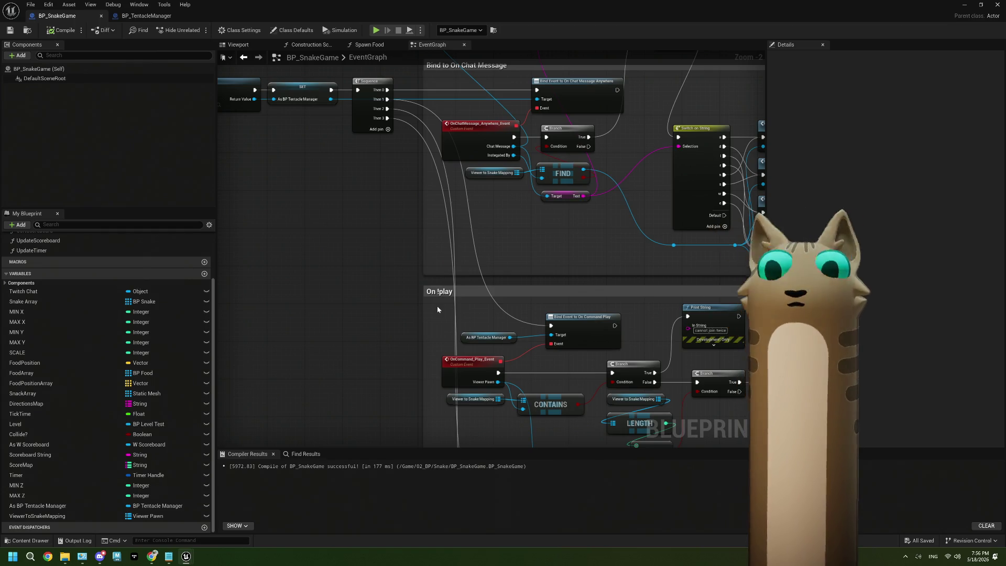
pyautogui.moveTo(495, 253); pyautogui.dragTo(387, 284)
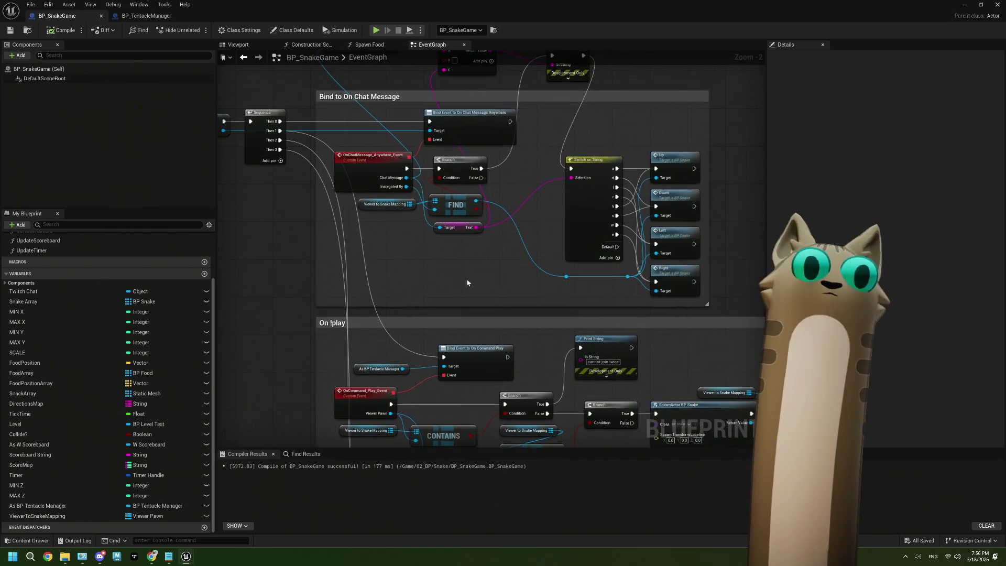
pyautogui.moveTo(472, 276); pyautogui.dragTo(448, 284)
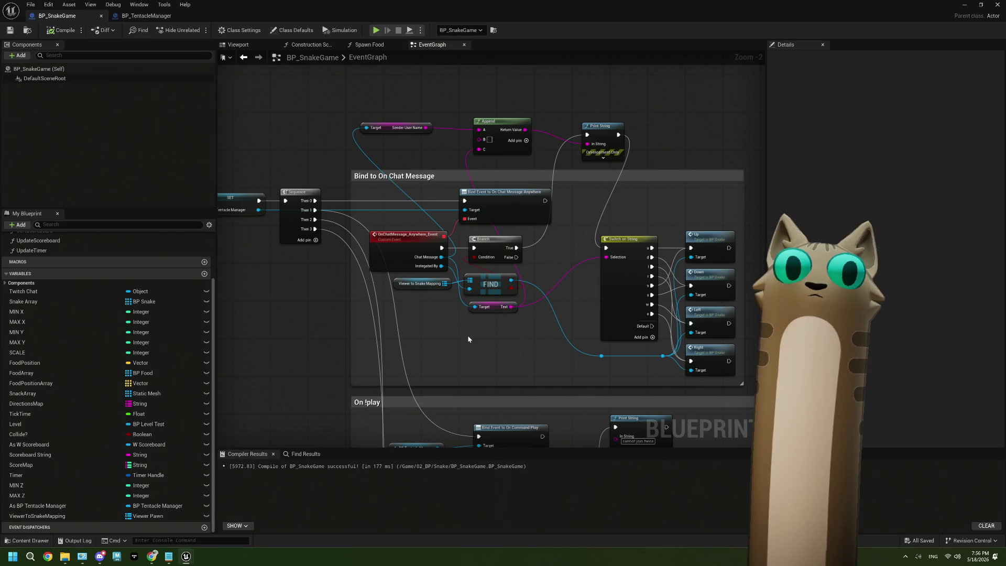
pyautogui.scroll(-3, 330, 302)
pyautogui.moveTo(309, 306); pyautogui.dragTo(394, 253)
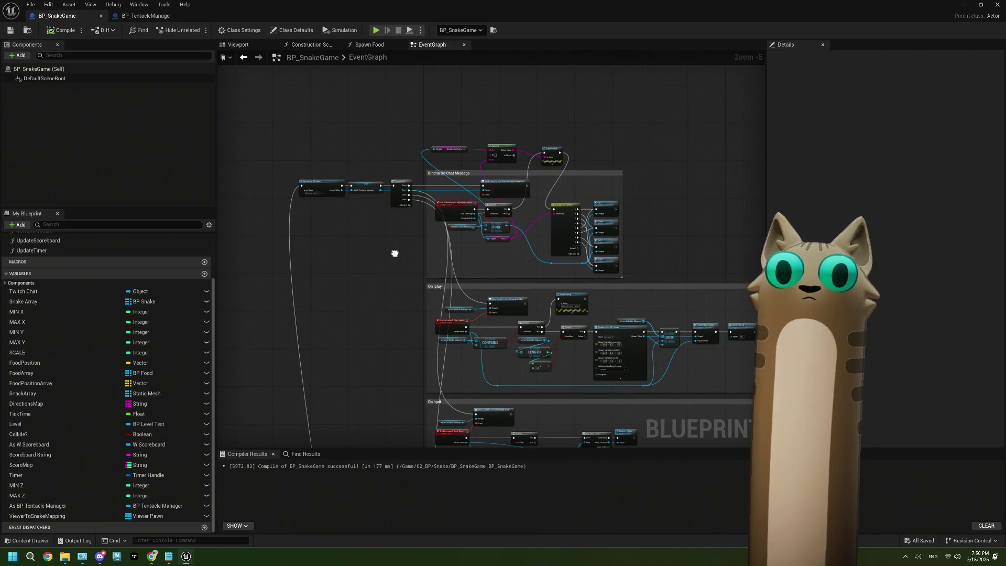
pyautogui.scroll(2, 386, 225)
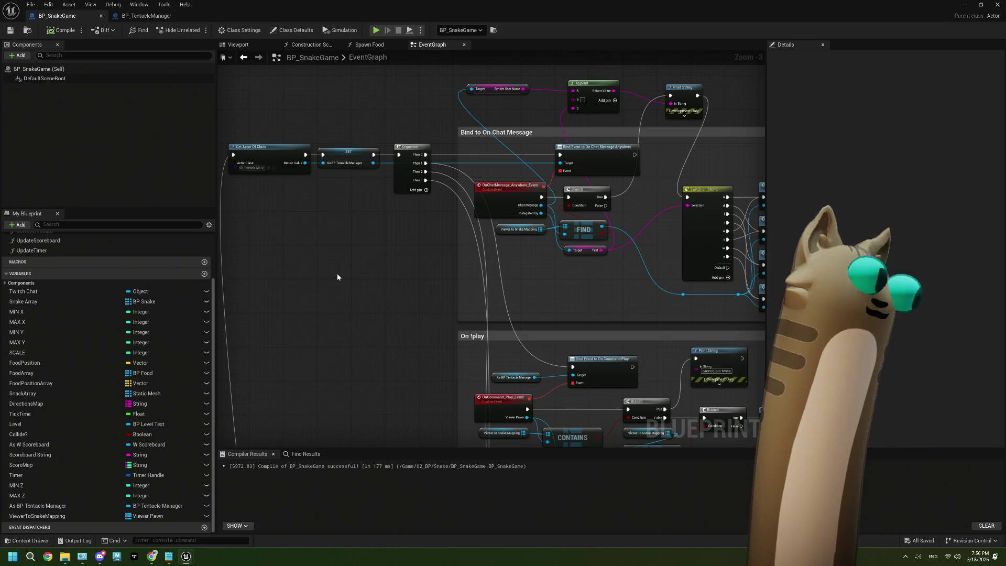
pyautogui.moveTo(366, 258); pyautogui.dragTo(354, 287)
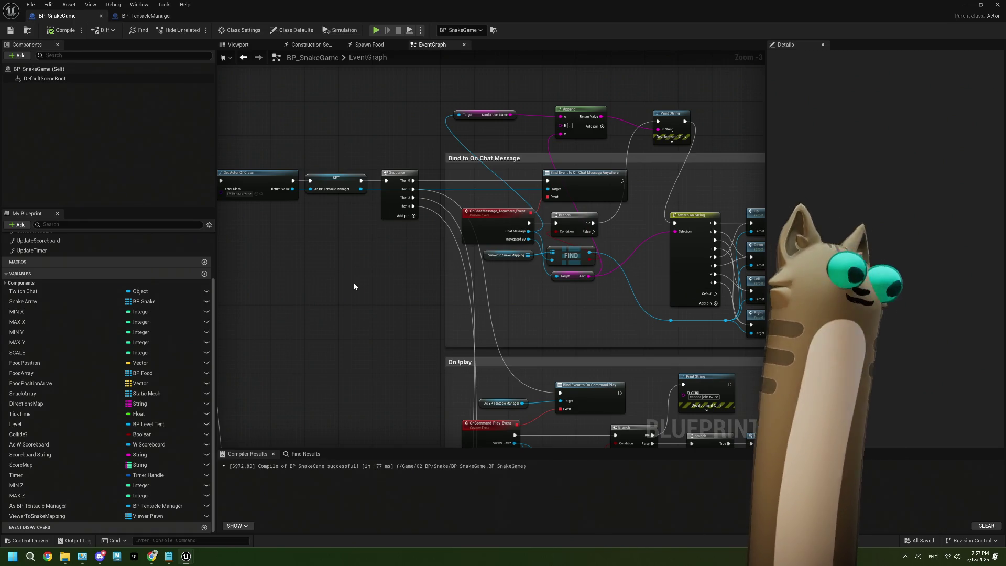
pyautogui.scroll(2, 411, 281)
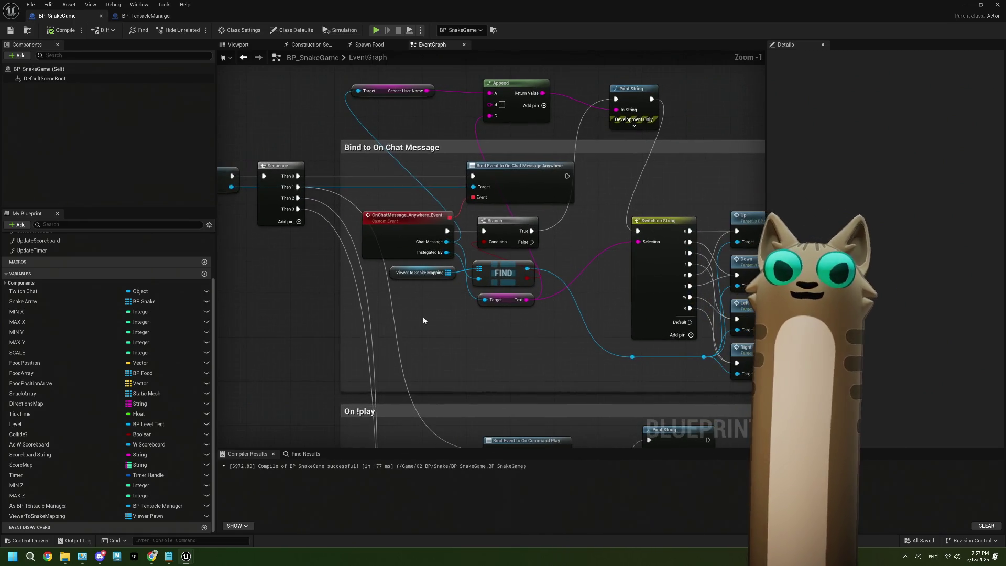
pyautogui.moveTo(423, 320); pyautogui.dragTo(383, 316)
pyautogui.scroll(1, 371, 312)
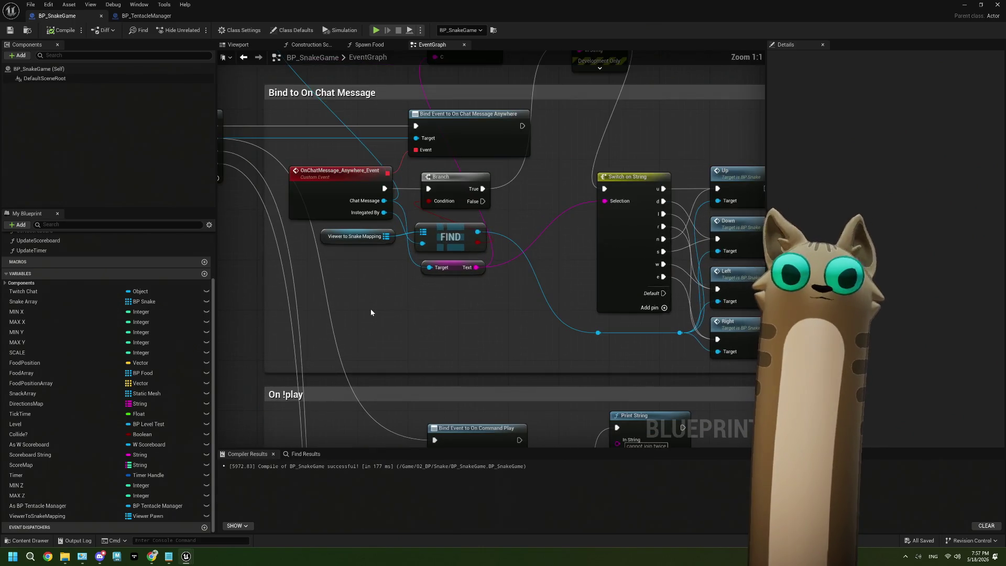
pyautogui.moveTo(384, 212)
pyautogui.mouseDown()
pyautogui.moveTo(236, 337)
pyautogui.moveTo(316, 290)
pyautogui.mouseUp()
# Add a Get Viewer node from the Instigated By pin and move it up and left
pyautogui.write('get')
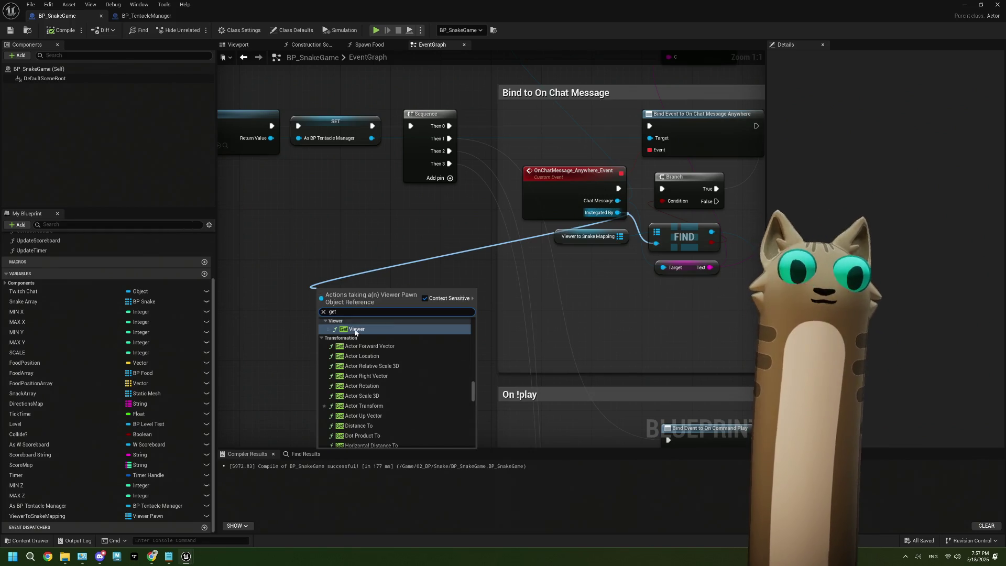
pyautogui.click(356, 329)
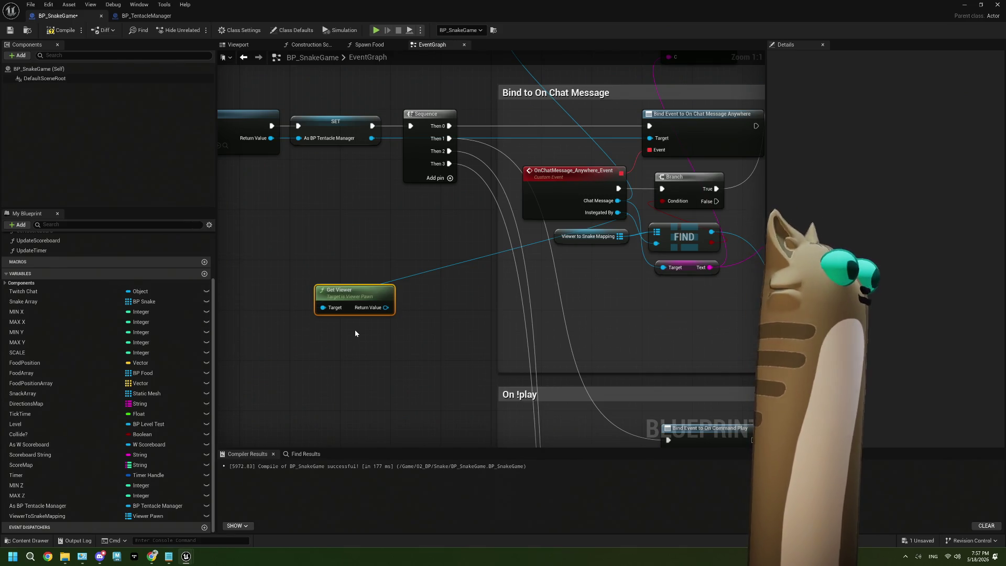
pyautogui.moveTo(381, 312)
pyautogui.mouseDown()
pyautogui.moveTo(349, 255)
pyautogui.moveTo(330, 288)
pyautogui.mouseUp()
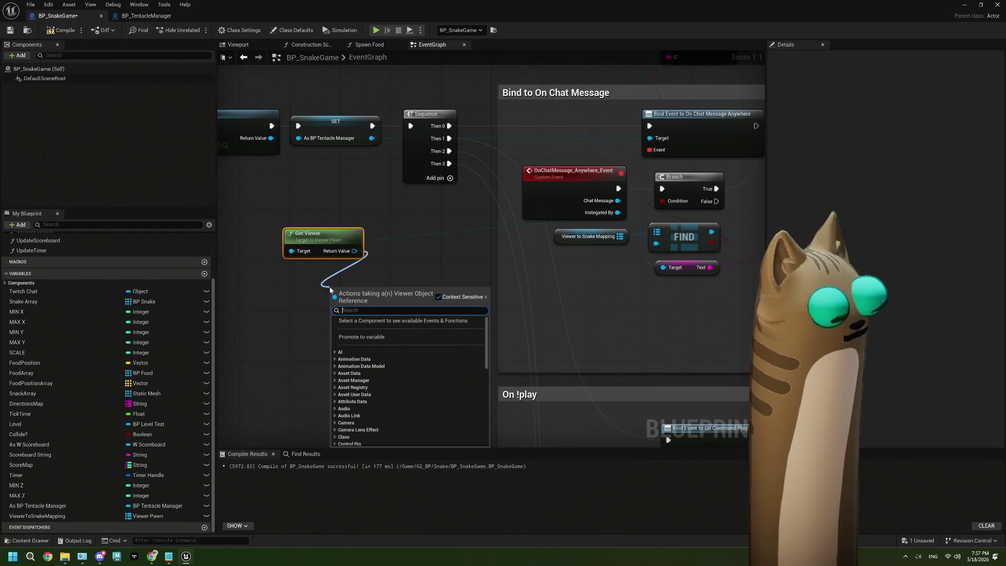
# Browse the 'prop' actions from the Get Viewer output, then dismiss the list without adding a node
pyautogui.write('prop')
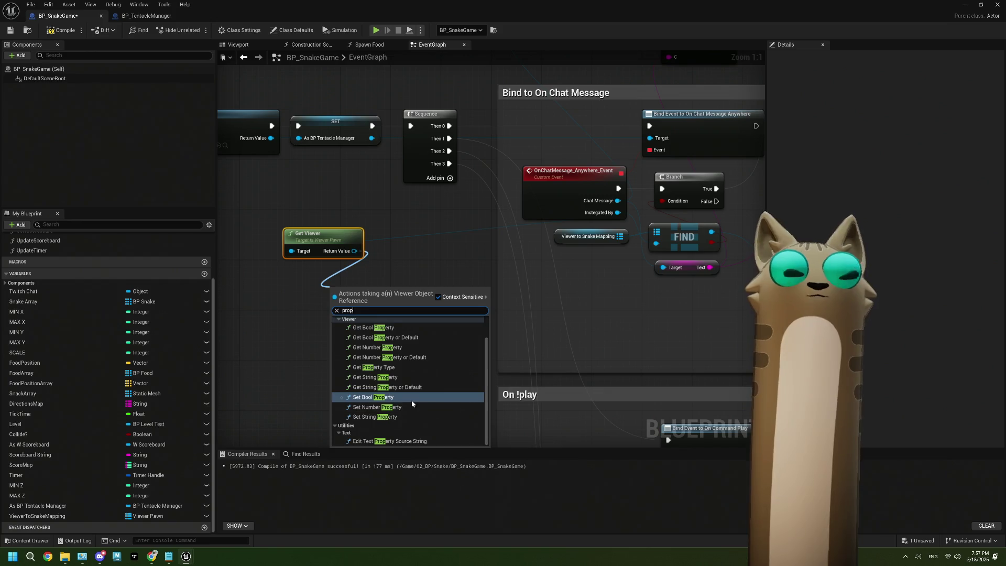
pyautogui.scroll(2, 412, 403)
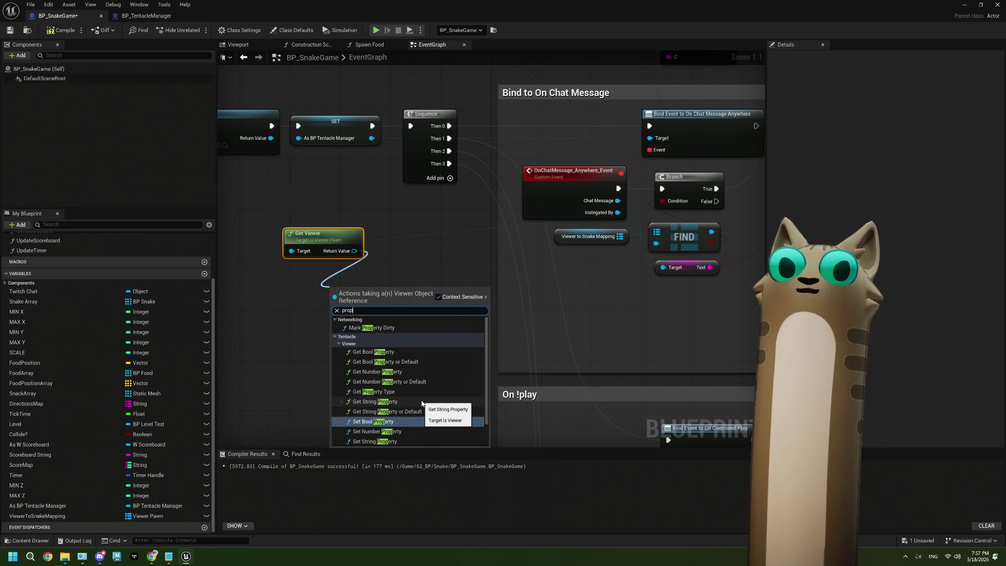
pyautogui.scroll(-1, 422, 403)
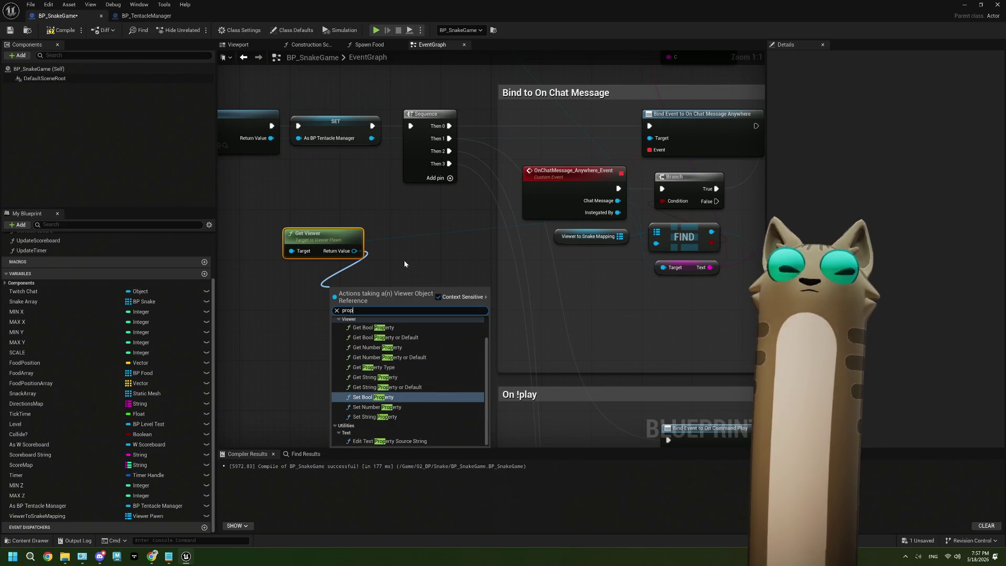
pyautogui.scroll(1, 403, 324)
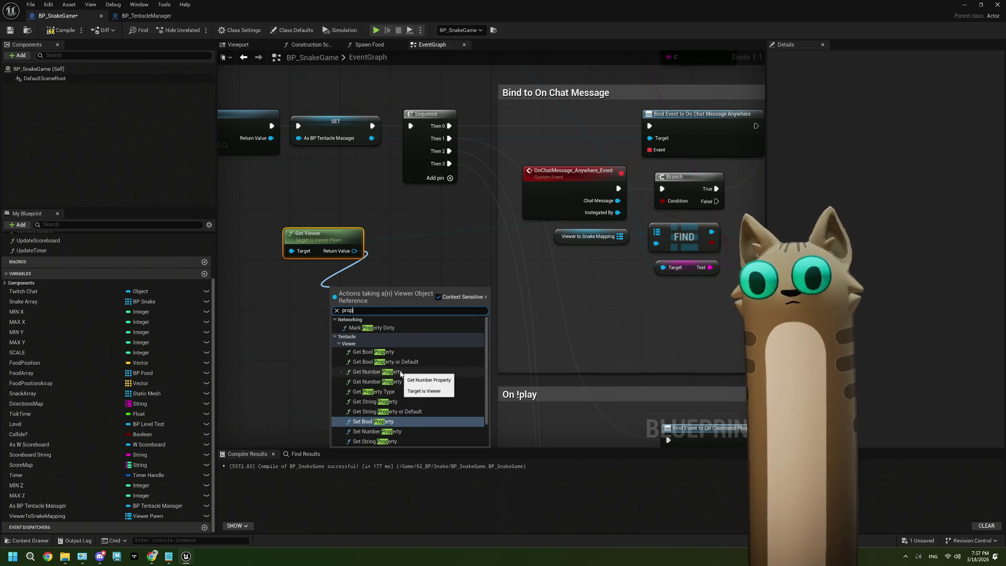
pyautogui.click(426, 283)
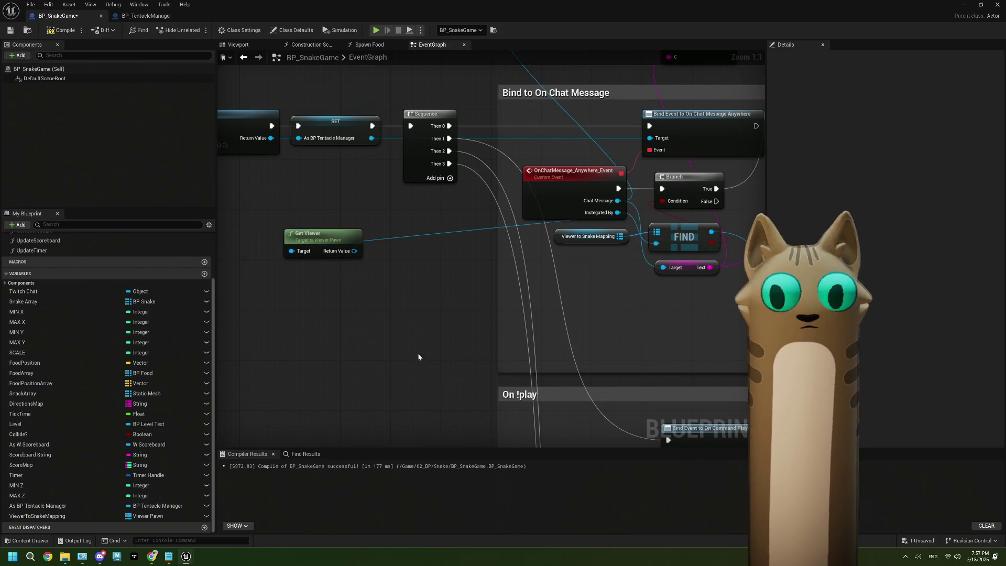
pyautogui.scroll(-5, 418, 357)
pyautogui.scroll(3, 400, 294)
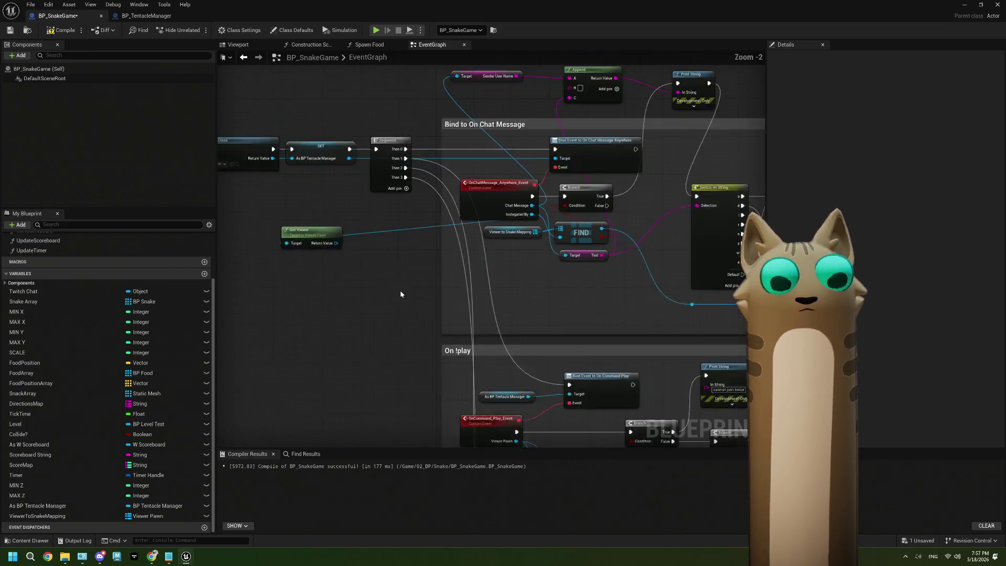
# Place the Get Viewer node up beside the chat-message logic, then bring up the Tentacle Docs Concepts page
pyautogui.scroll(1, 400, 294)
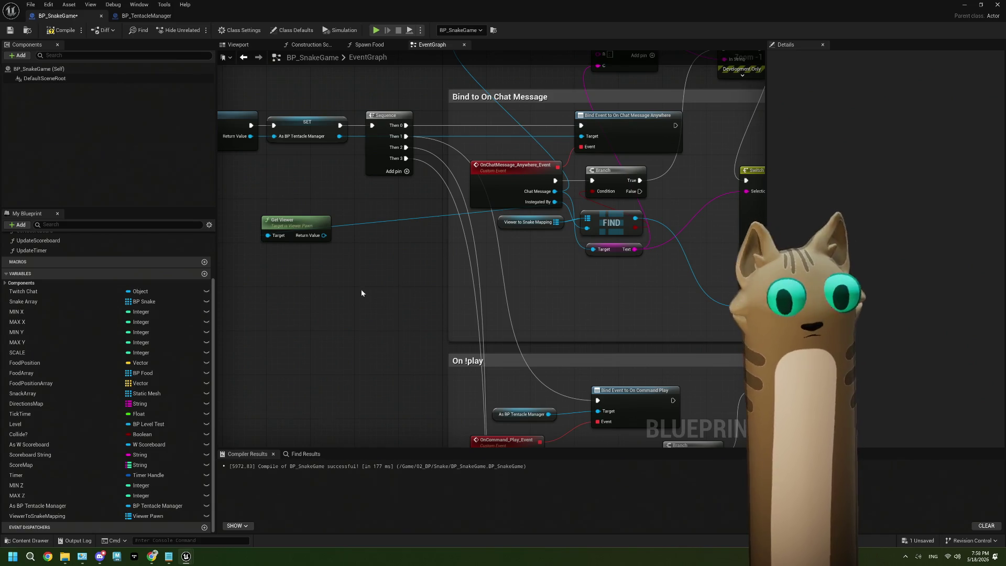
pyautogui.moveTo(361, 289); pyautogui.dragTo(382, 293)
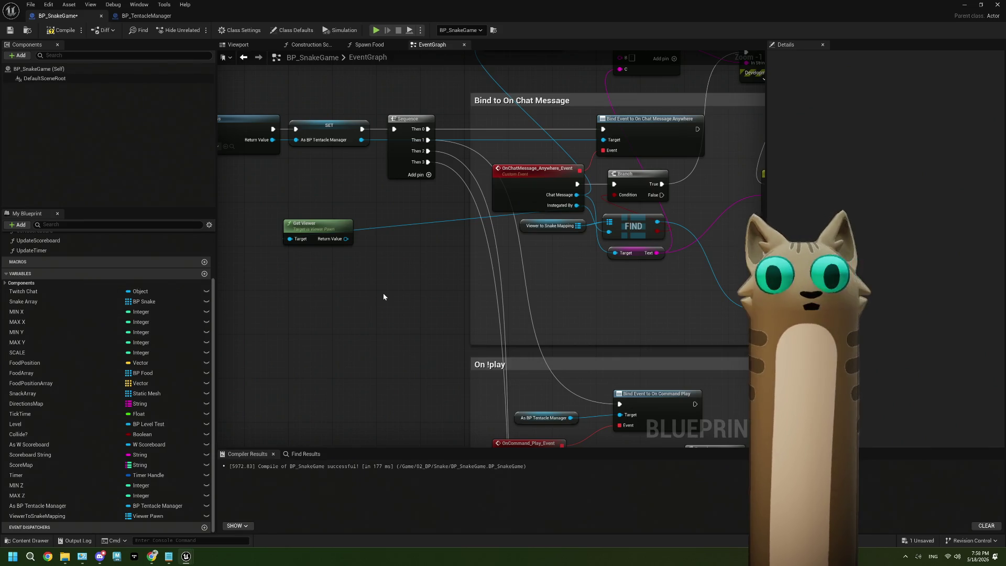
pyautogui.scroll(-1, 384, 296)
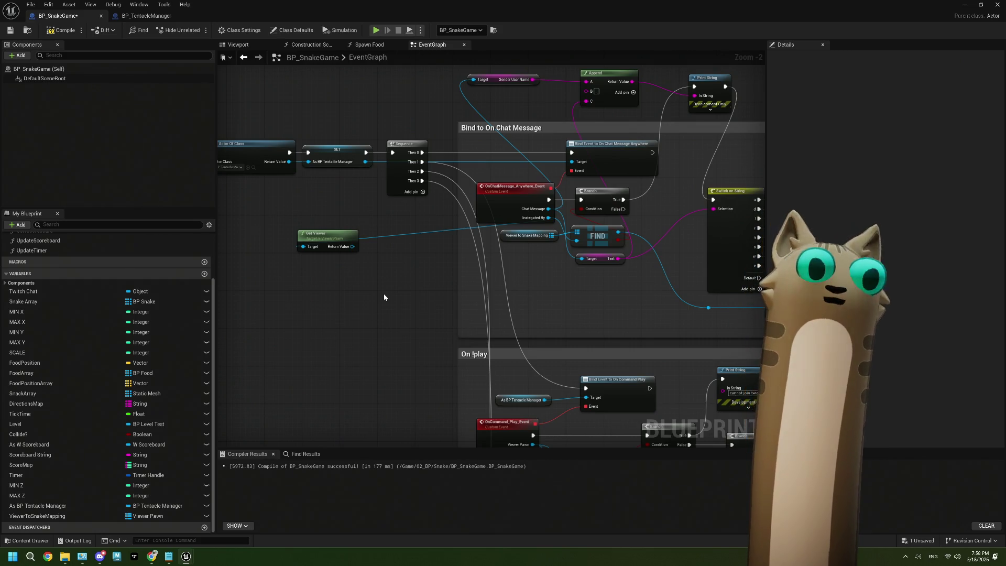
pyautogui.scroll(2, 383, 297)
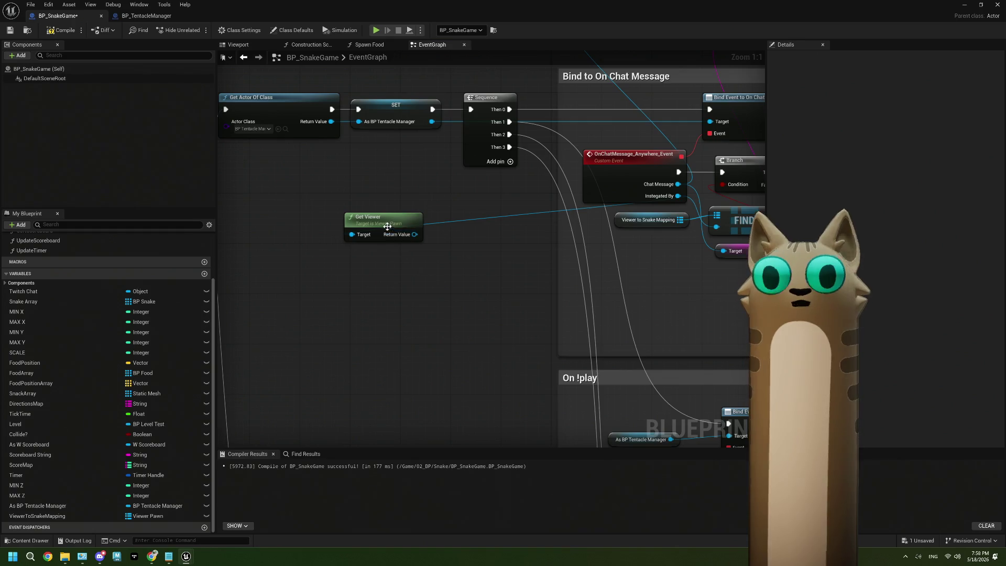
pyautogui.moveTo(392, 232)
pyautogui.mouseDown()
pyautogui.moveTo(450, 259)
pyautogui.moveTo(325, 241)
pyautogui.mouseUp()
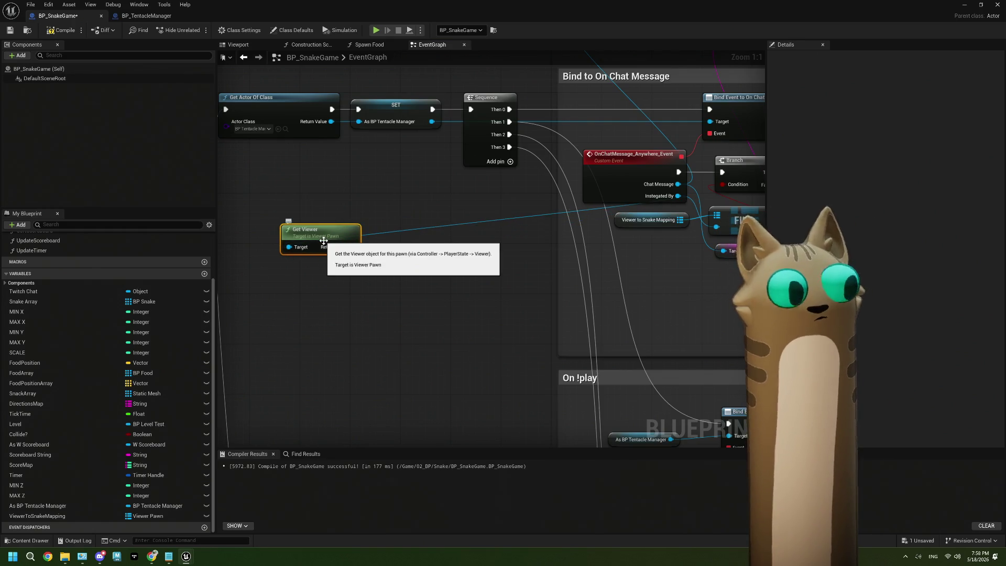
pyautogui.click(366, 322)
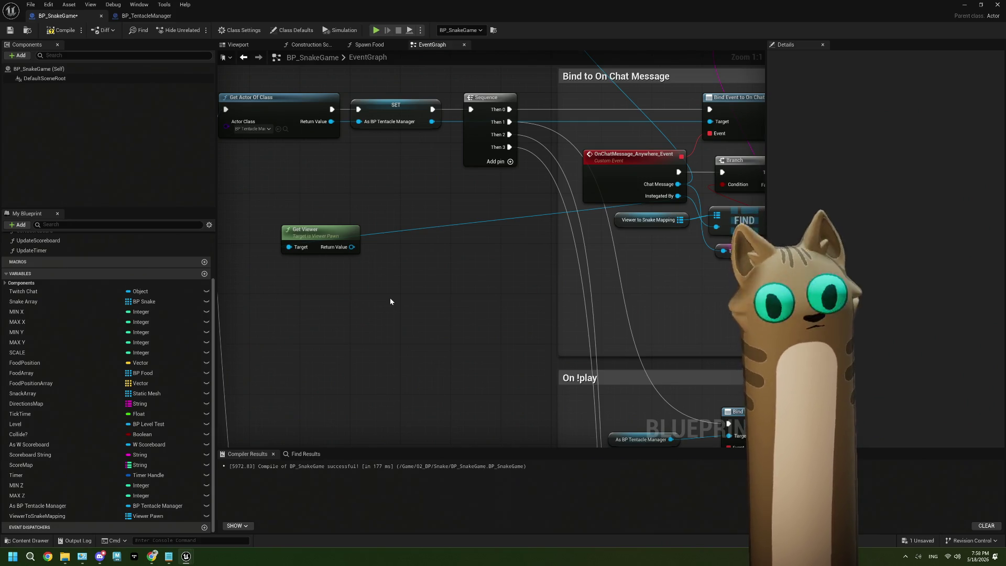
pyautogui.moveTo(377, 288); pyautogui.dragTo(414, 314)
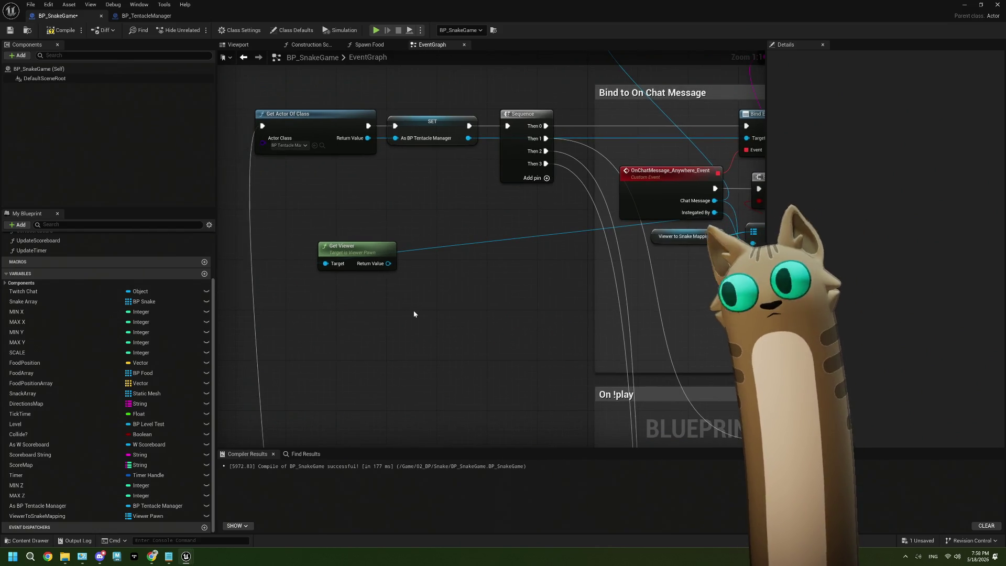
pyautogui.moveTo(346, 255); pyautogui.dragTo(370, 244)
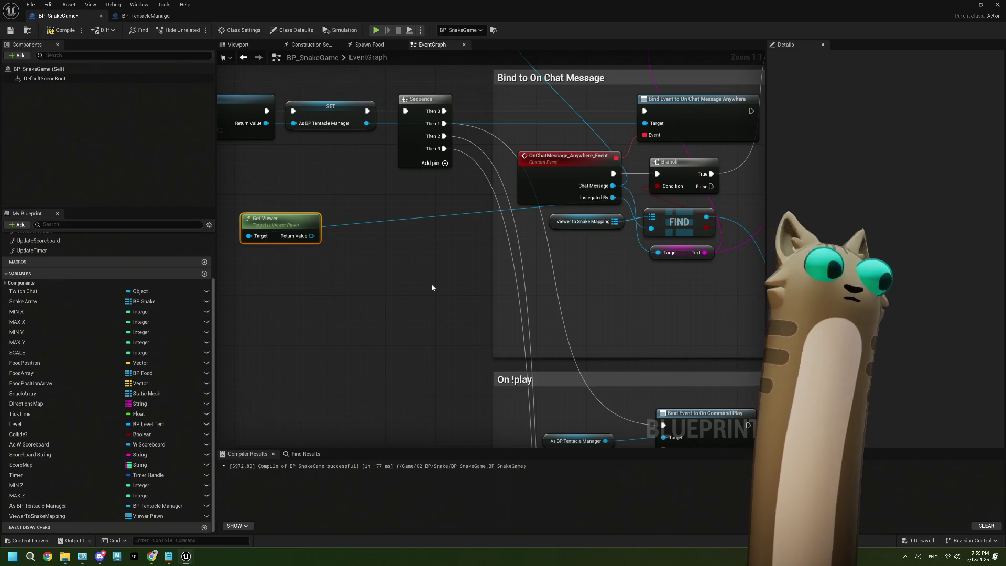
pyautogui.click(152, 556)
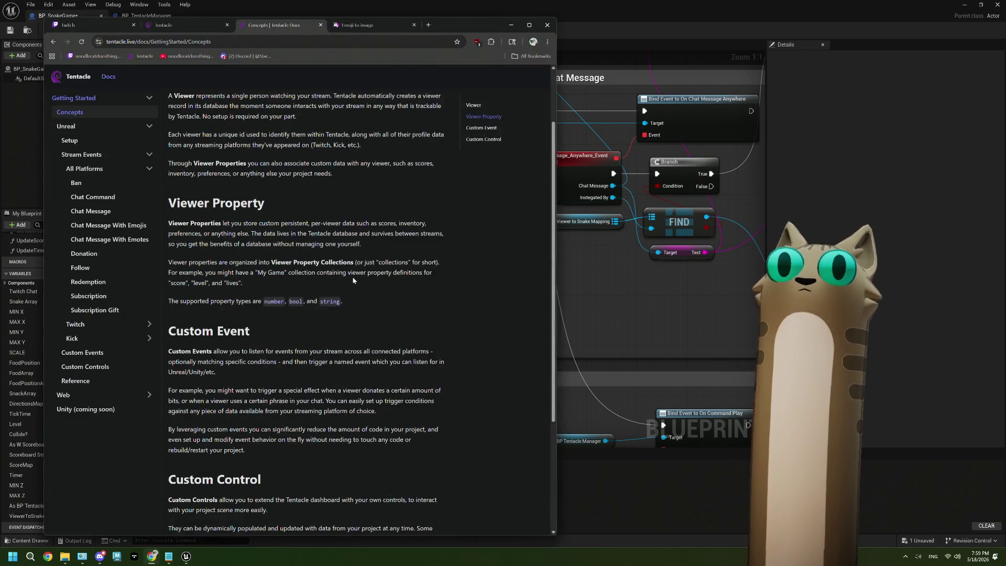
# Show NoodleSnakeGame's CurrentScore viewer values in the Tentacle dashboard, every viewer at 0
pyautogui.click(160, 25)
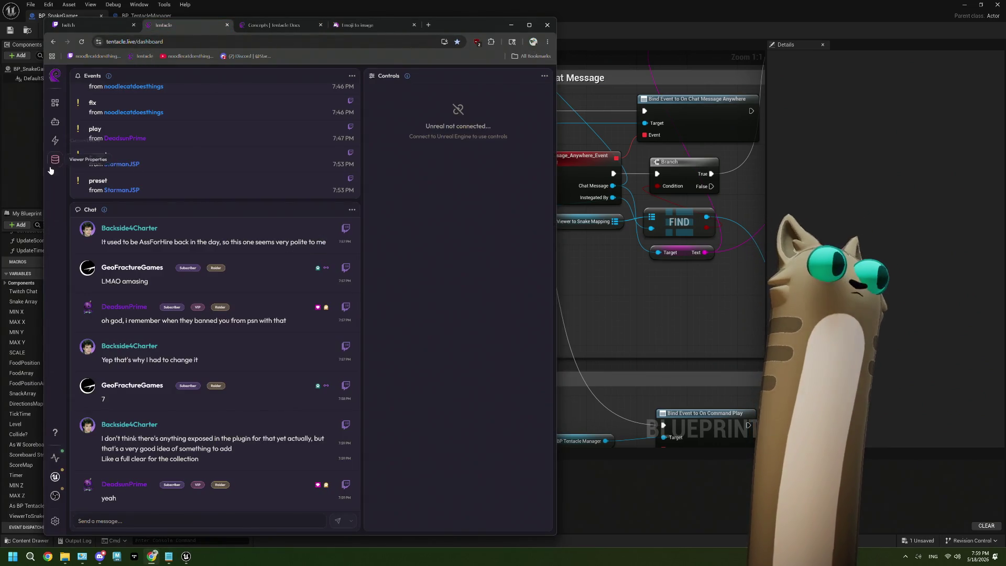
pyautogui.click(55, 159)
pyautogui.click(216, 183)
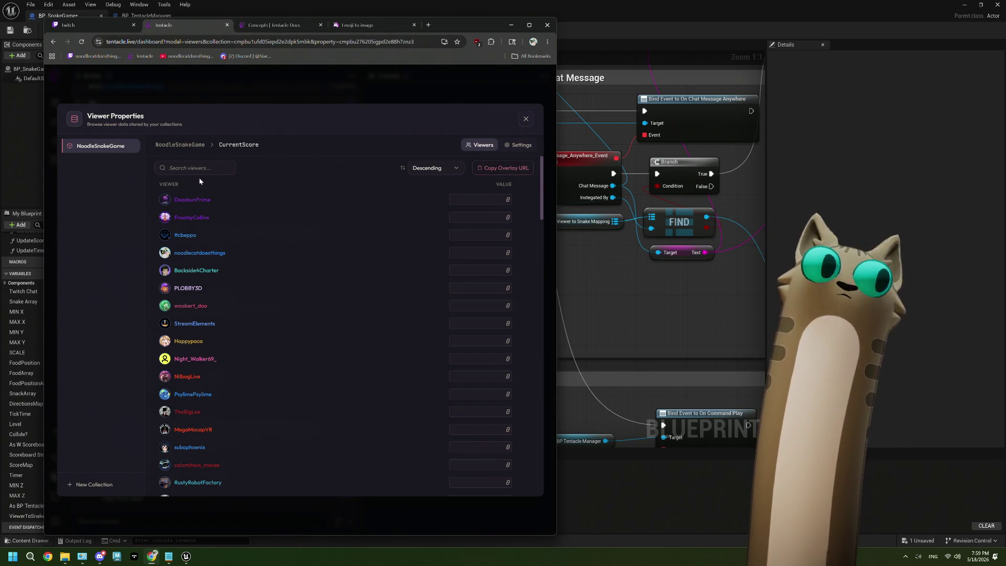
# Return to the NoodleSnakeGame property list, then go back to the Unreal Blueprint editor
pyautogui.click(180, 145)
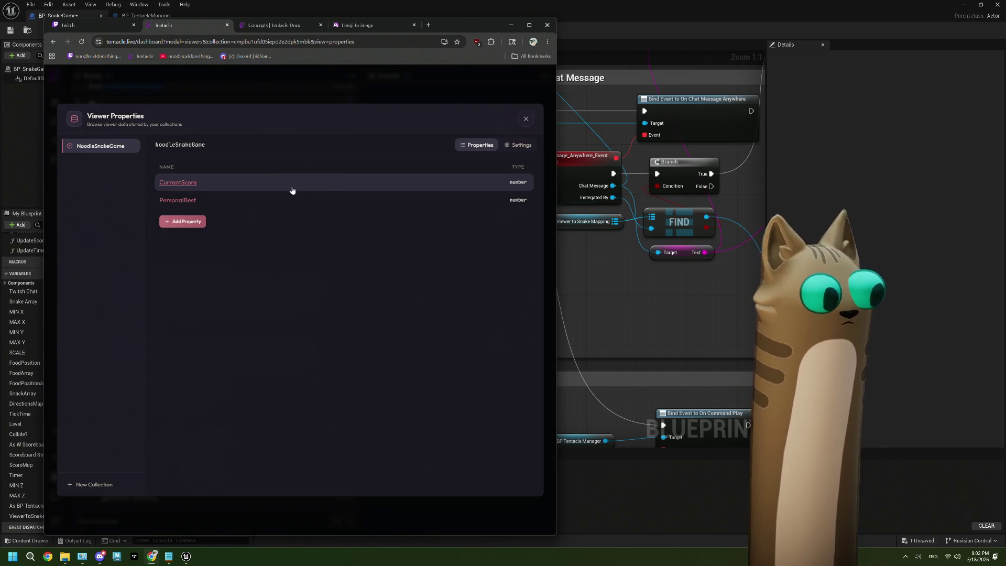
pyautogui.click(614, 24)
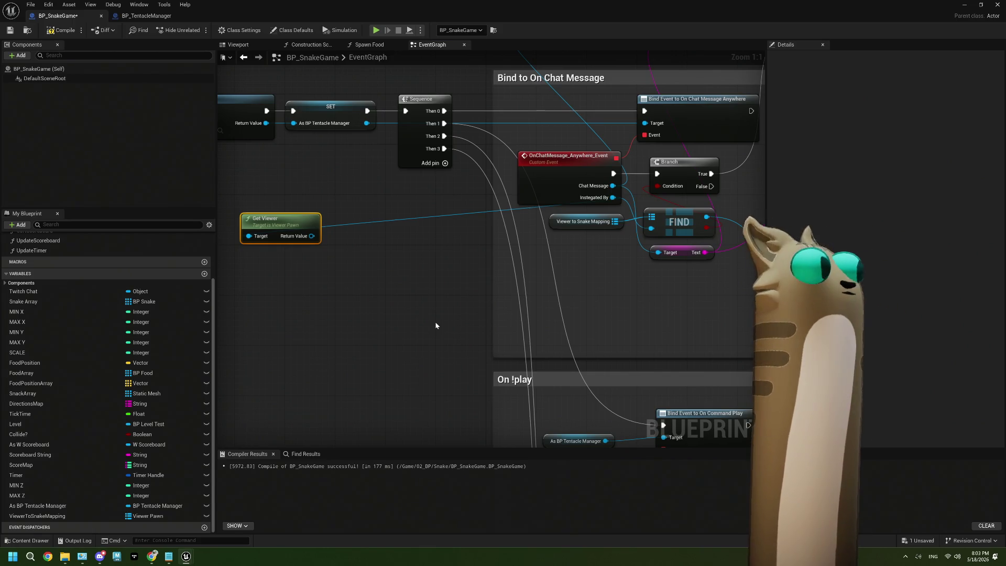
# Reposition the Get Viewer node, then delete it from BP_SnakeGame's event graph
pyautogui.click(435, 325)
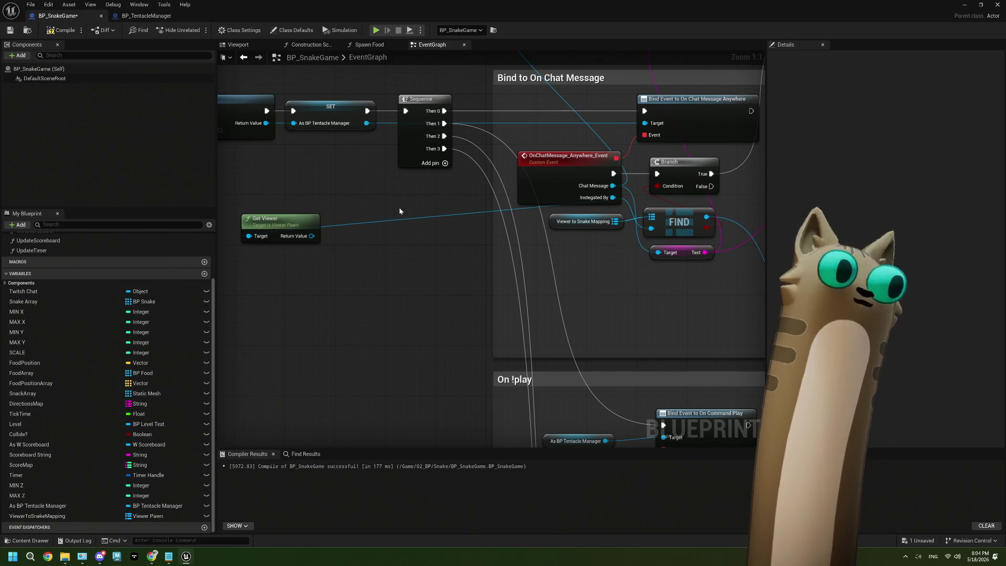
pyautogui.moveTo(278, 225); pyautogui.dragTo(369, 216)
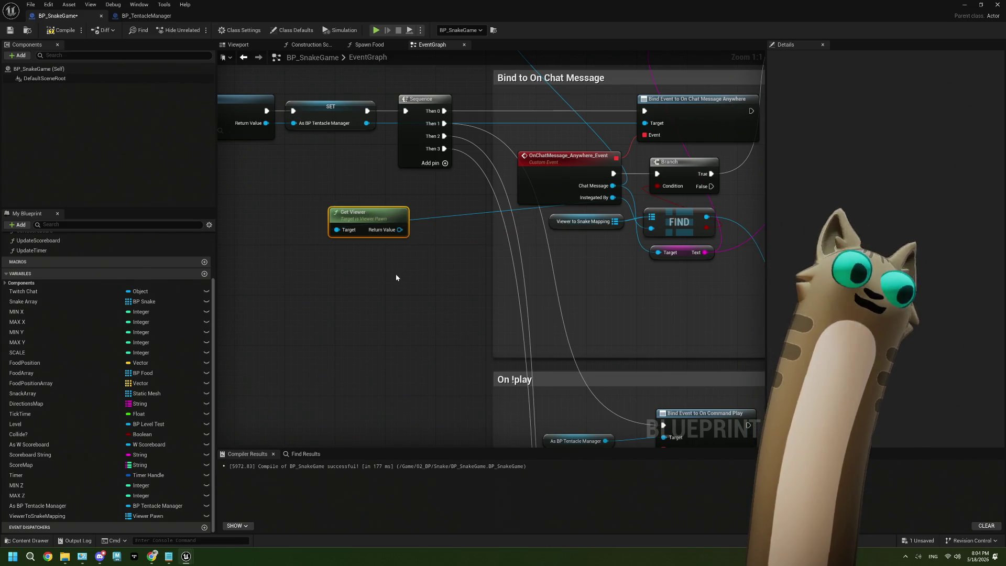
pyautogui.moveTo(395, 273); pyautogui.dragTo(362, 269)
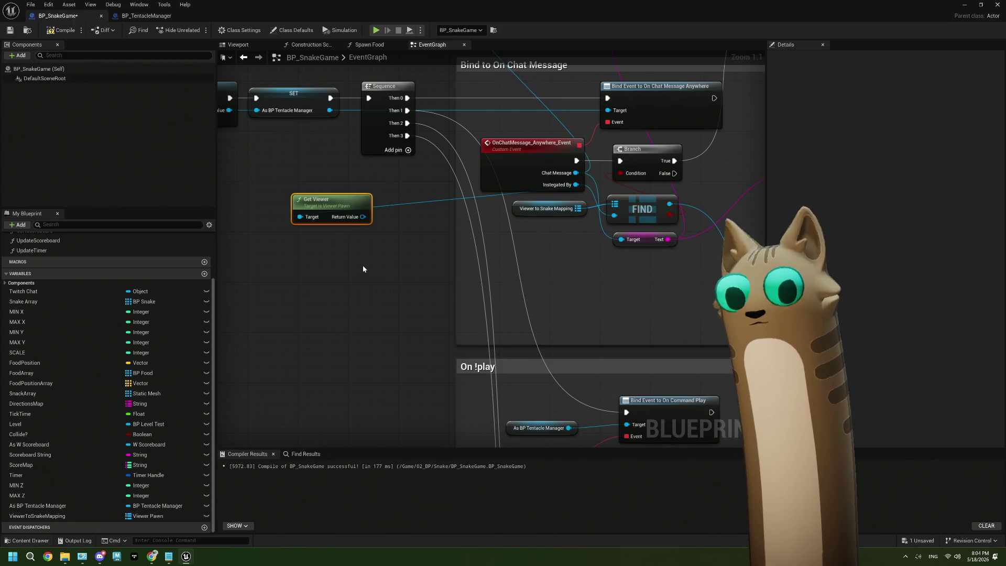
pyautogui.moveTo(326, 209)
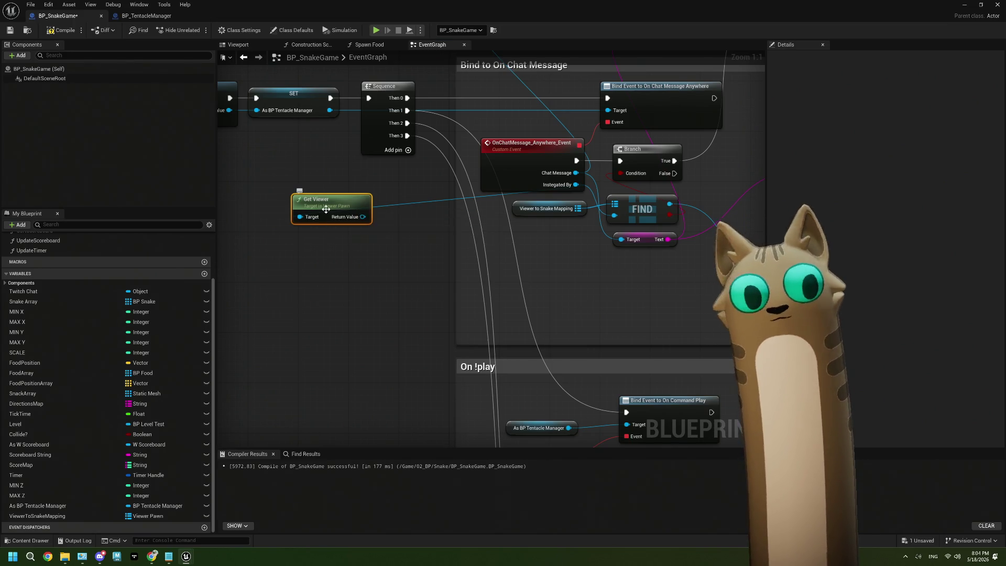
pyautogui.press('Delete')
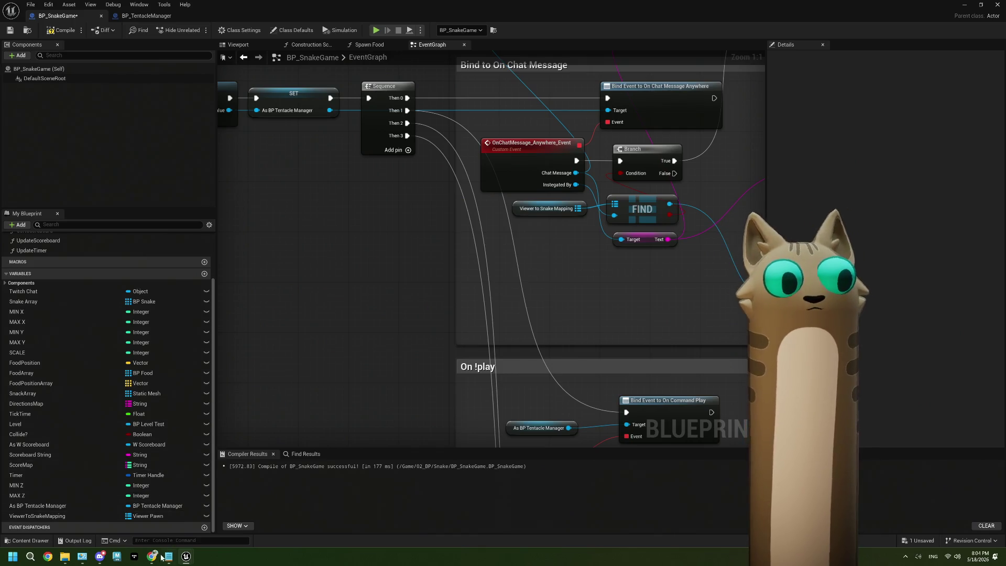
pyautogui.moveTo(159, 556)
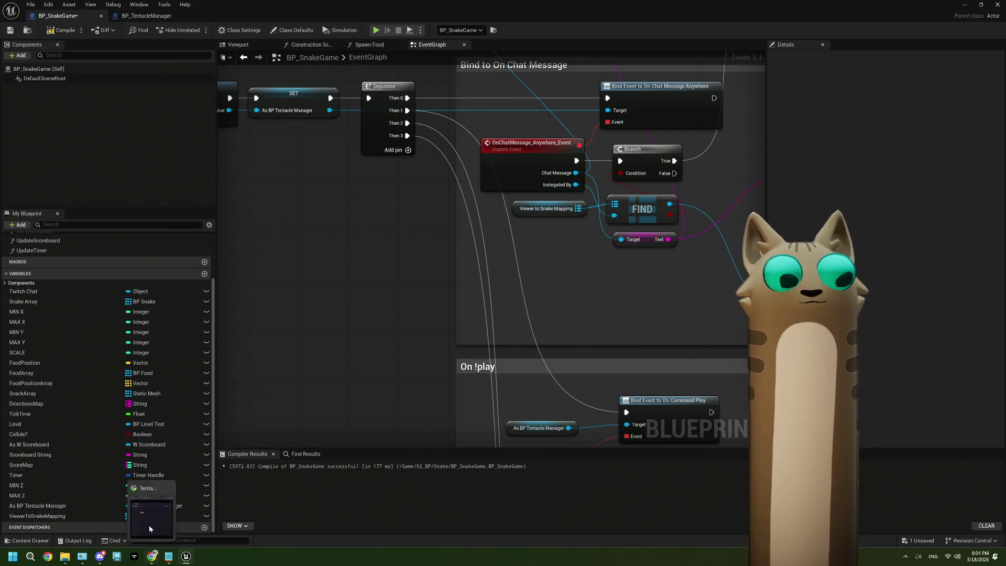
pyautogui.click(155, 519)
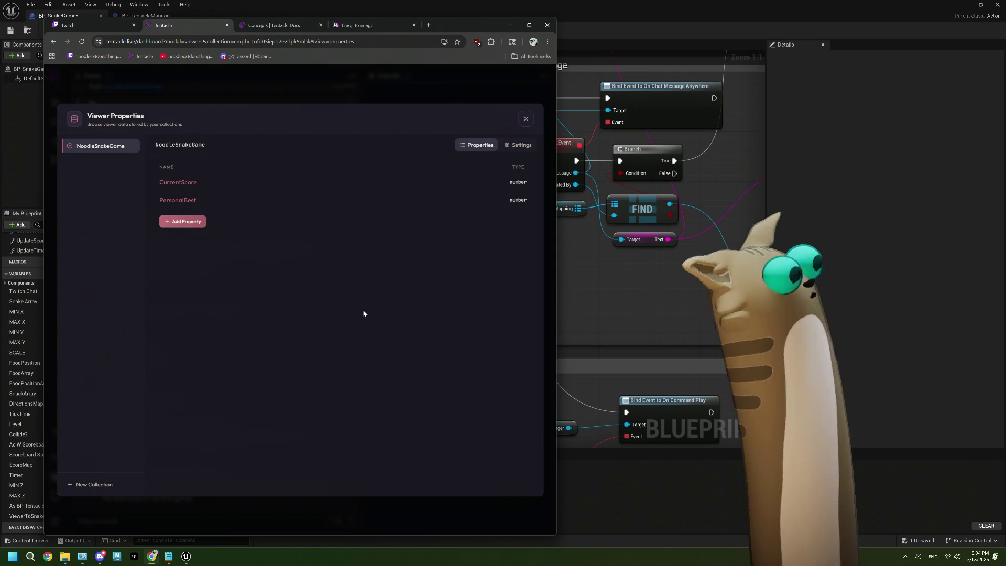
pyautogui.click(204, 202)
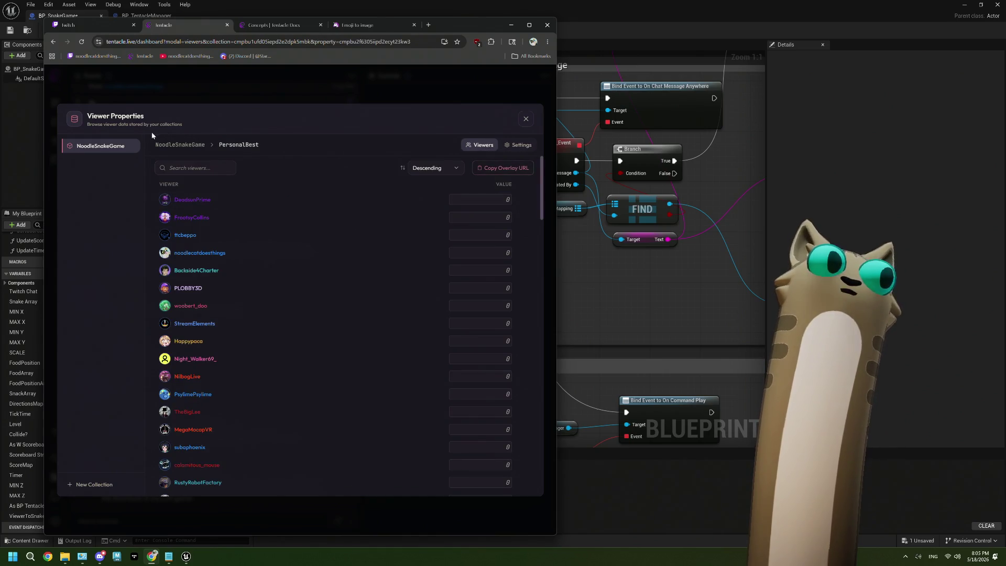
pyautogui.click(189, 146)
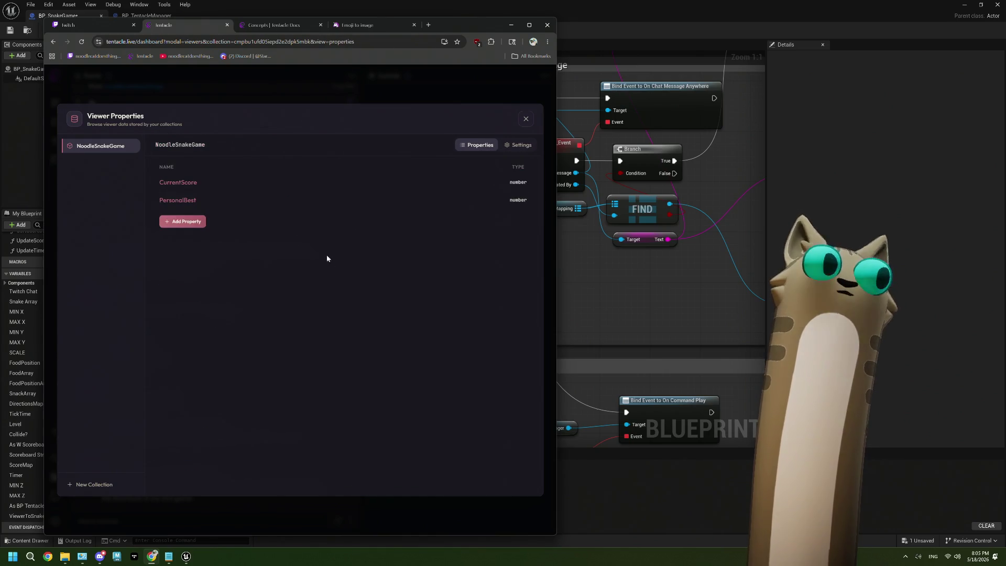
pyautogui.click(200, 221)
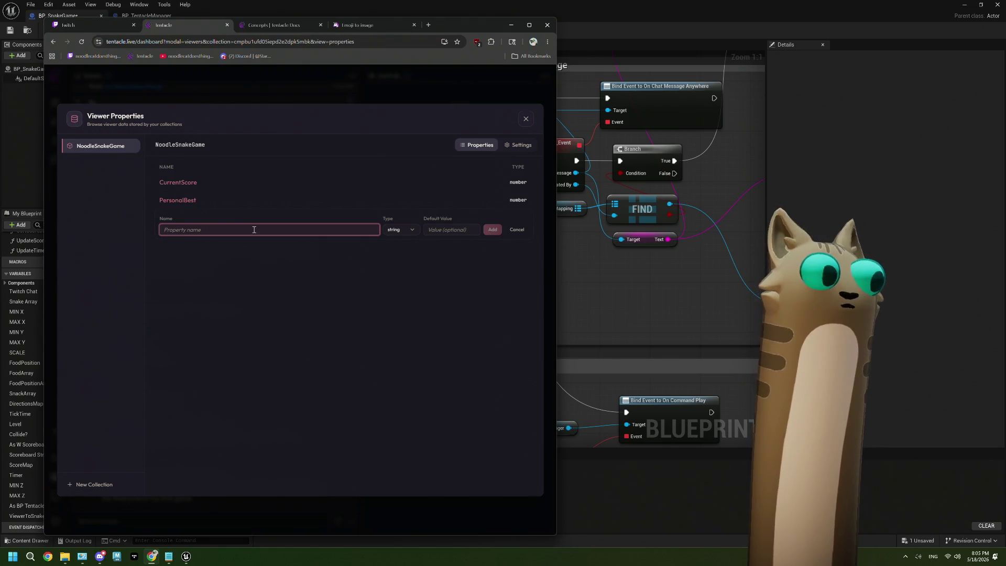
pyautogui.click(523, 232)
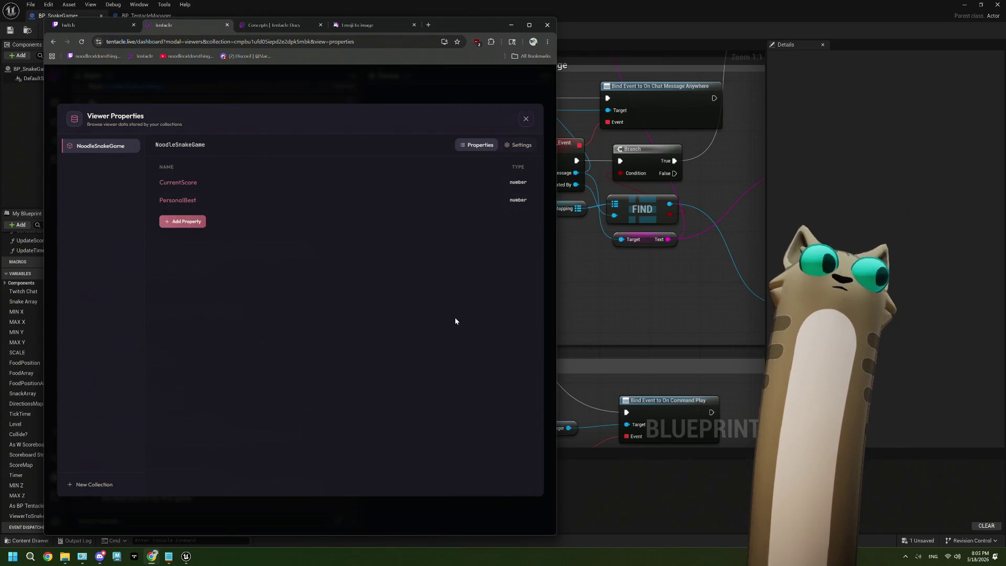
pyautogui.click(189, 200)
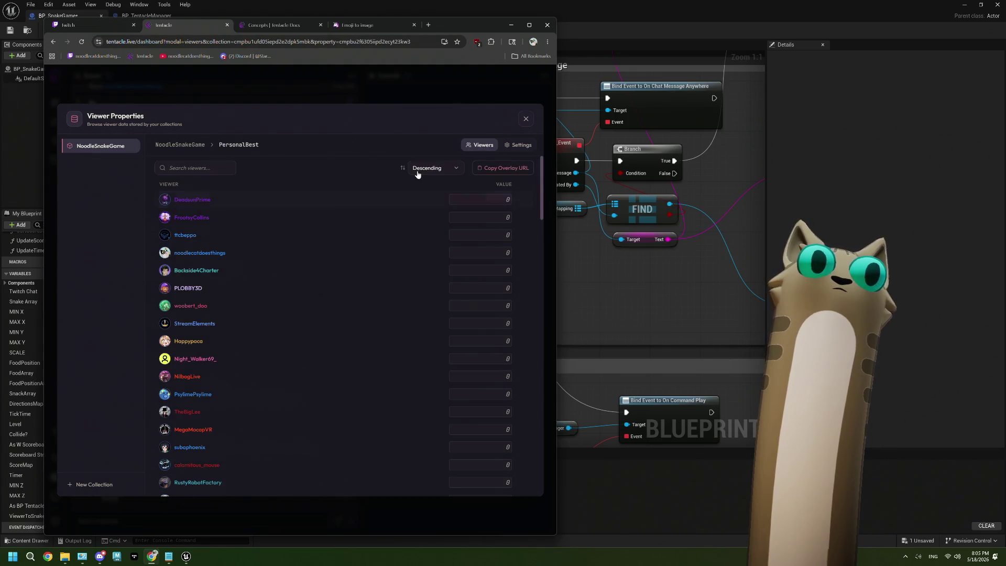
pyautogui.click(507, 149)
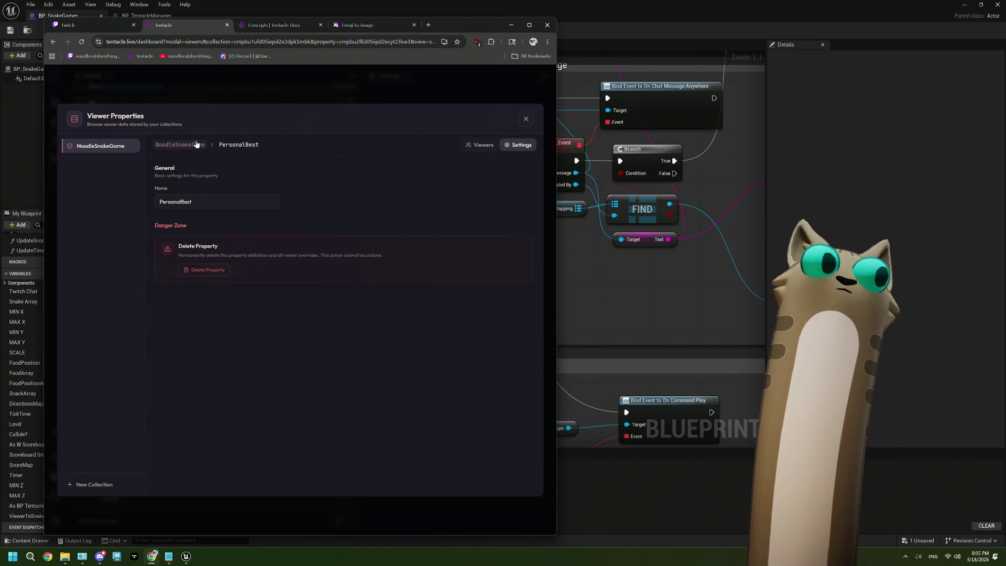
pyautogui.click(180, 144)
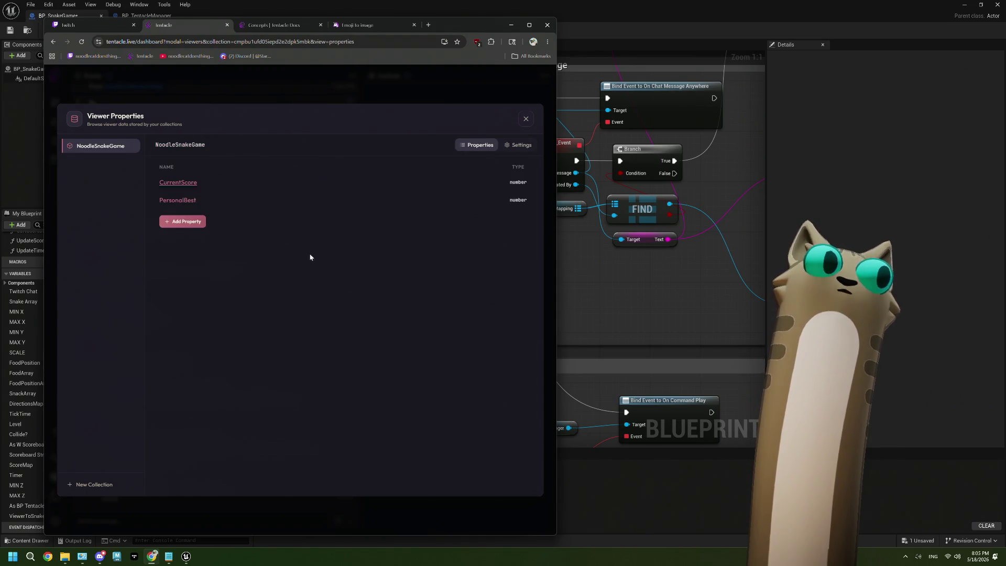
pyautogui.click(177, 182)
pyautogui.rightClick(392, 202)
pyautogui.click(390, 203)
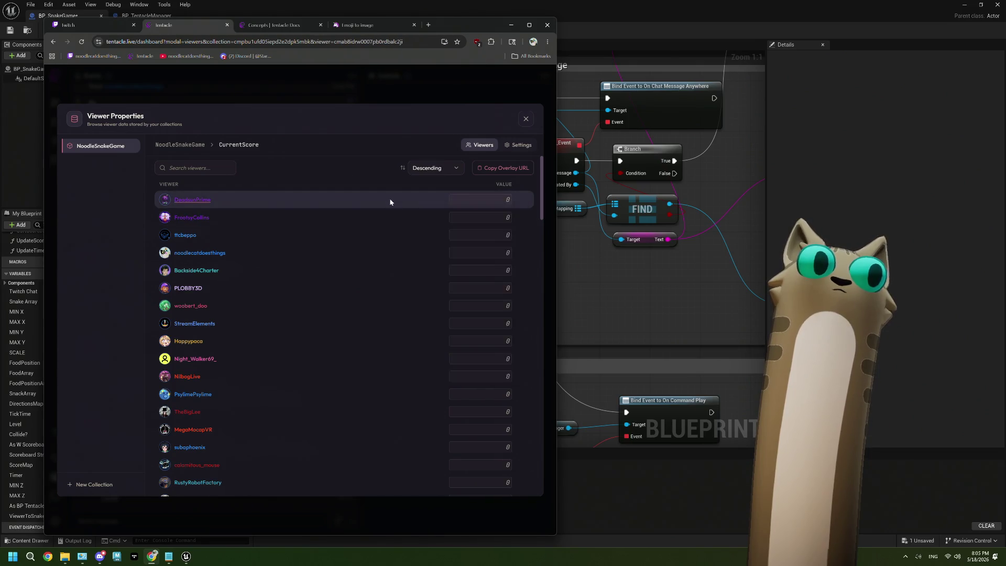
pyautogui.click(391, 202)
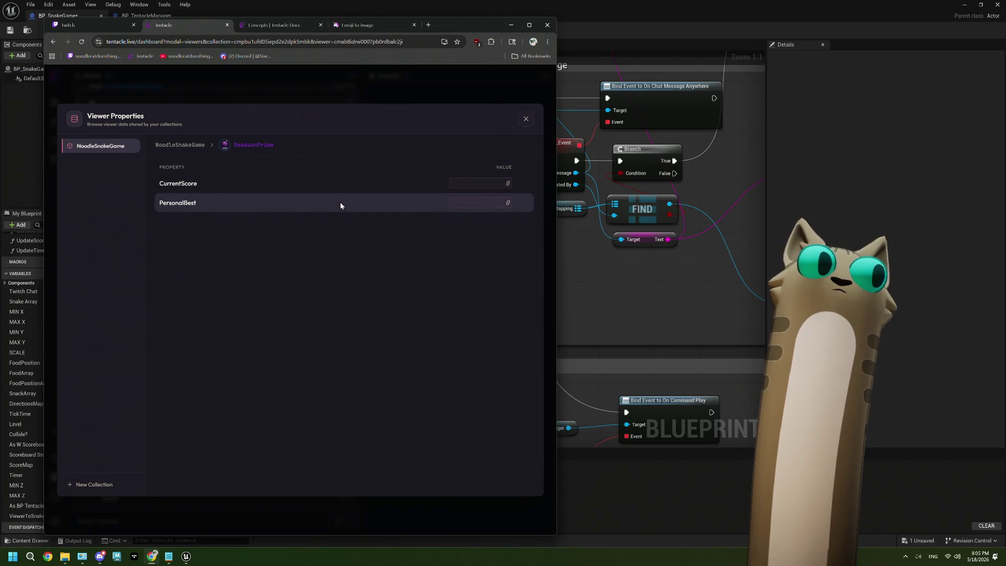
pyautogui.click(192, 149)
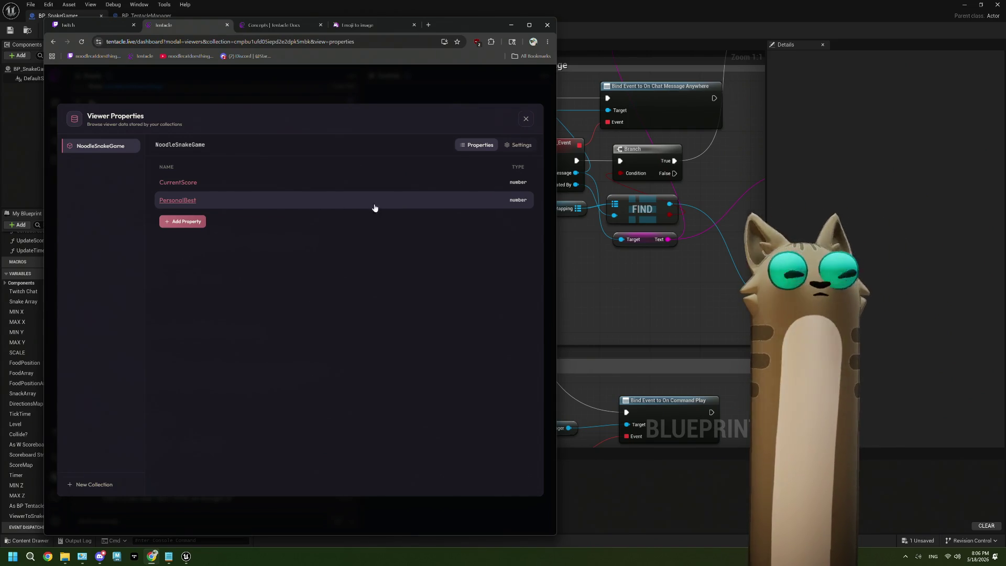
# View CurrentScore's viewer values, return to the NoodleSnakeGame list, and minimize Chrome back to Unreal
pyautogui.rightClick(247, 187)
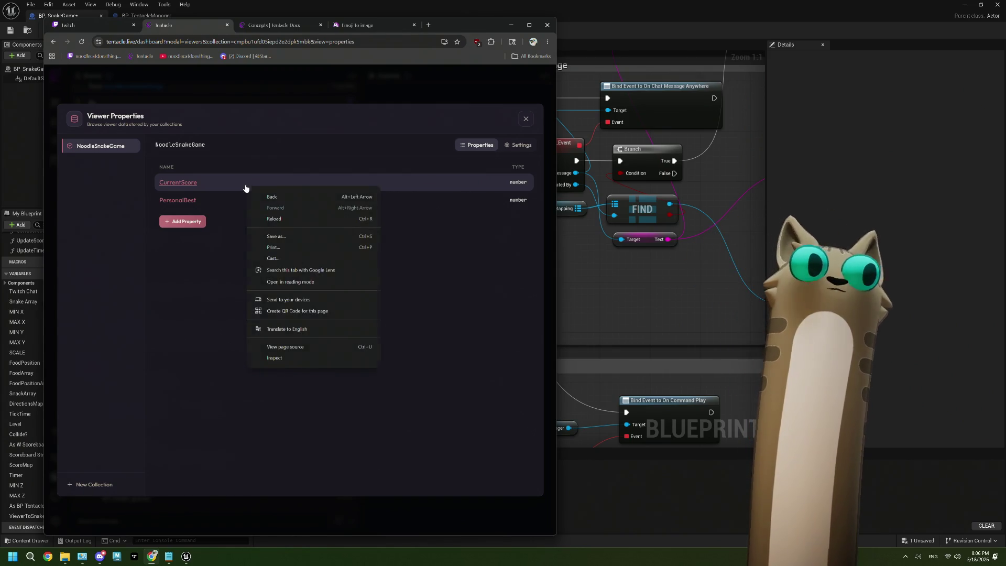
pyautogui.click(246, 184)
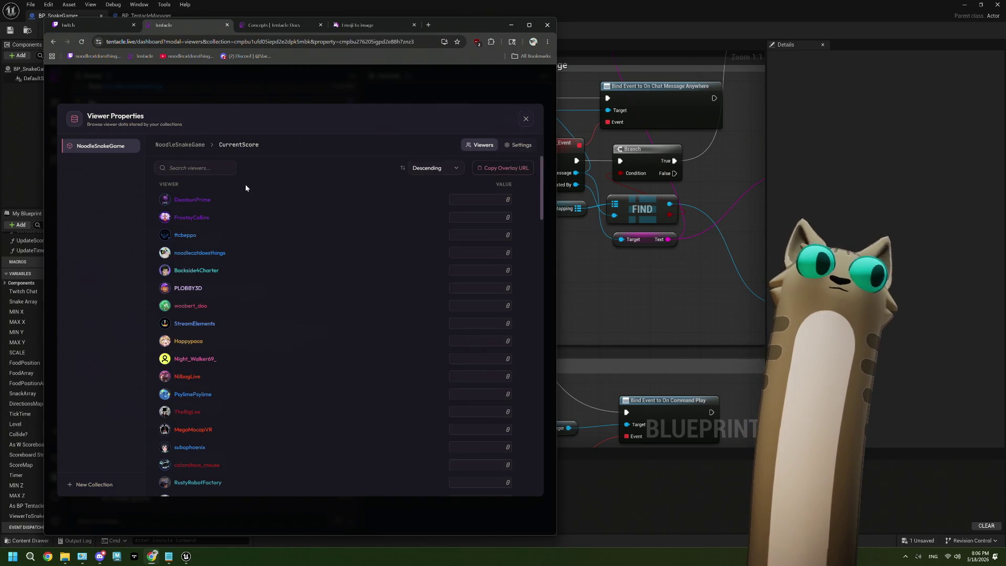
pyautogui.click(180, 144)
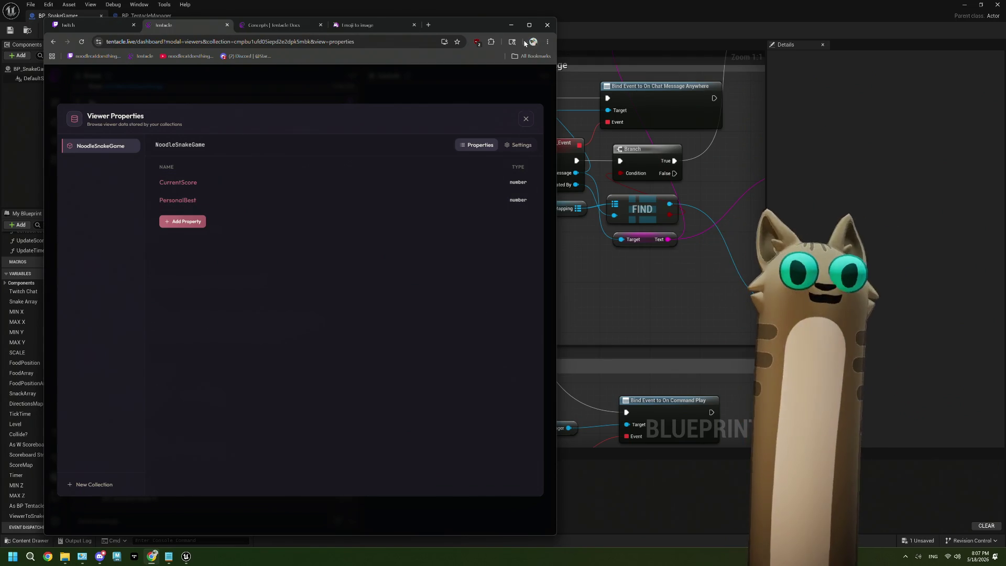
pyautogui.click(511, 24)
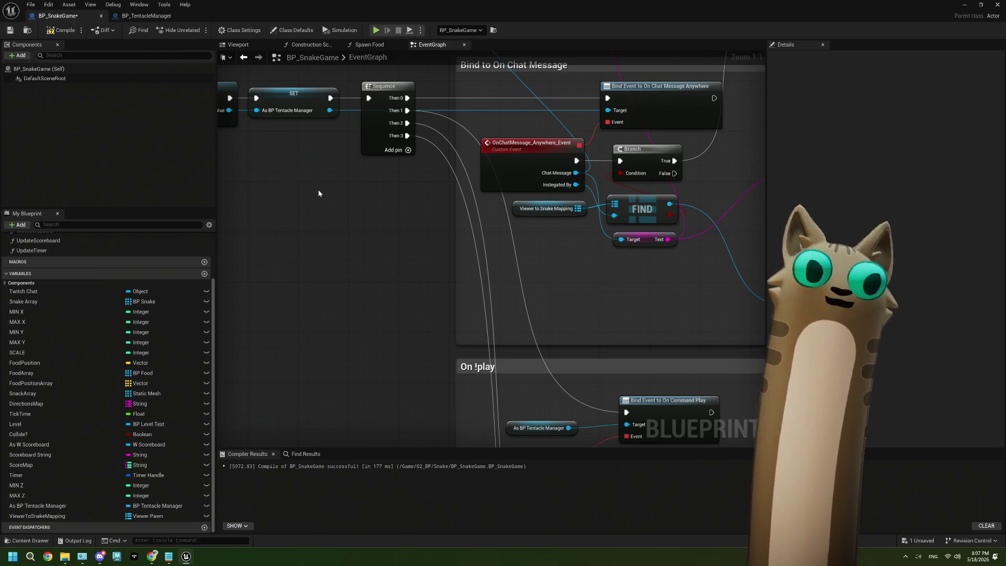
pyautogui.moveTo(321, 195)
pyautogui.mouseDown()
pyautogui.moveTo(389, 274)
pyautogui.moveTo(476, 285)
pyautogui.moveTo(412, 246)
pyautogui.moveTo(354, 251)
pyautogui.mouseUp()
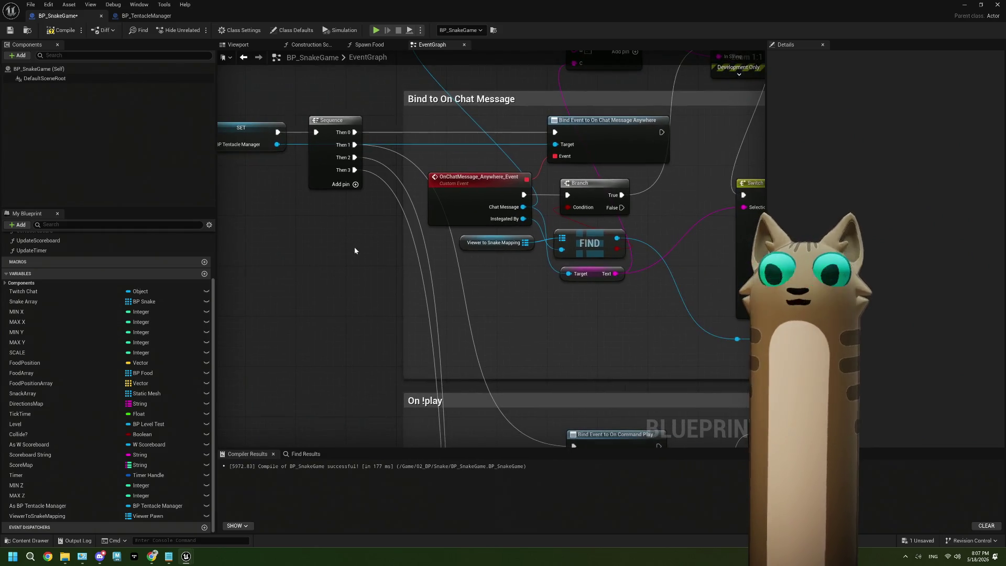
# Zoom into the On !play comment and pan from the Branch to Create New Snake and Spawn Food
pyautogui.scroll(-6, 355, 251)
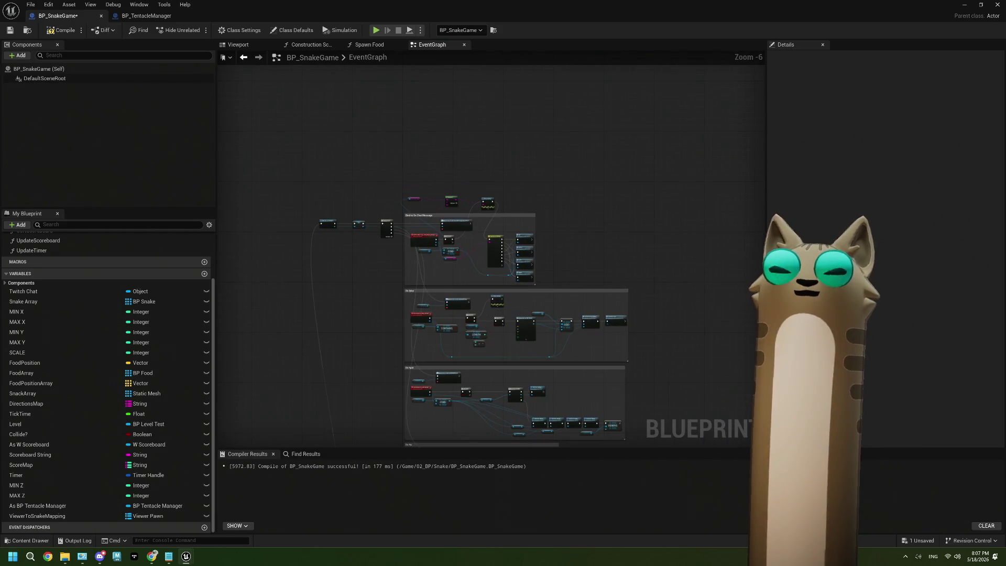
pyautogui.moveTo(522, 411)
pyautogui.mouseDown()
pyautogui.moveTo(440, 301)
pyautogui.moveTo(444, 270)
pyautogui.moveTo(456, 322)
pyautogui.moveTo(487, 357)
pyautogui.mouseUp()
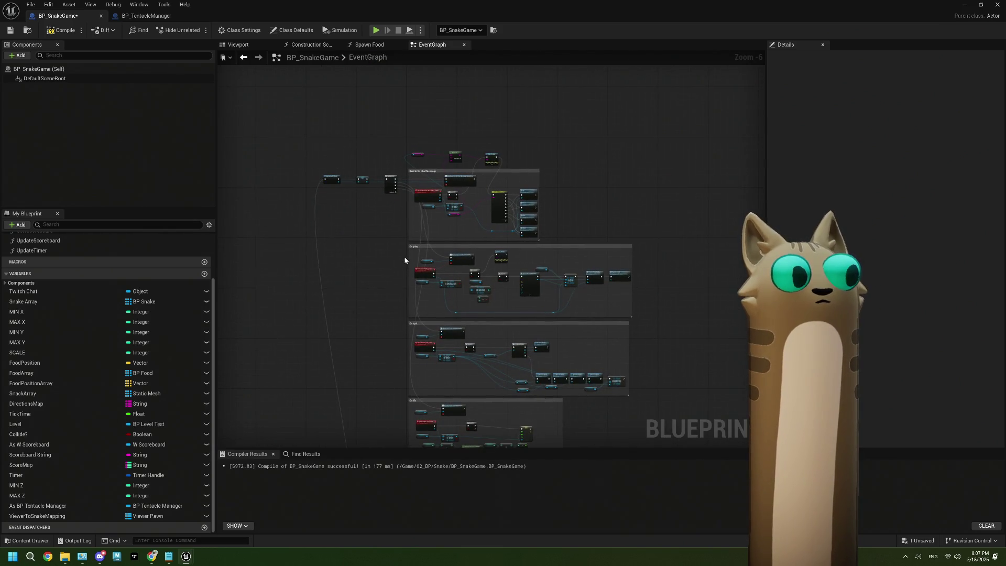
pyautogui.scroll(4, 403, 260)
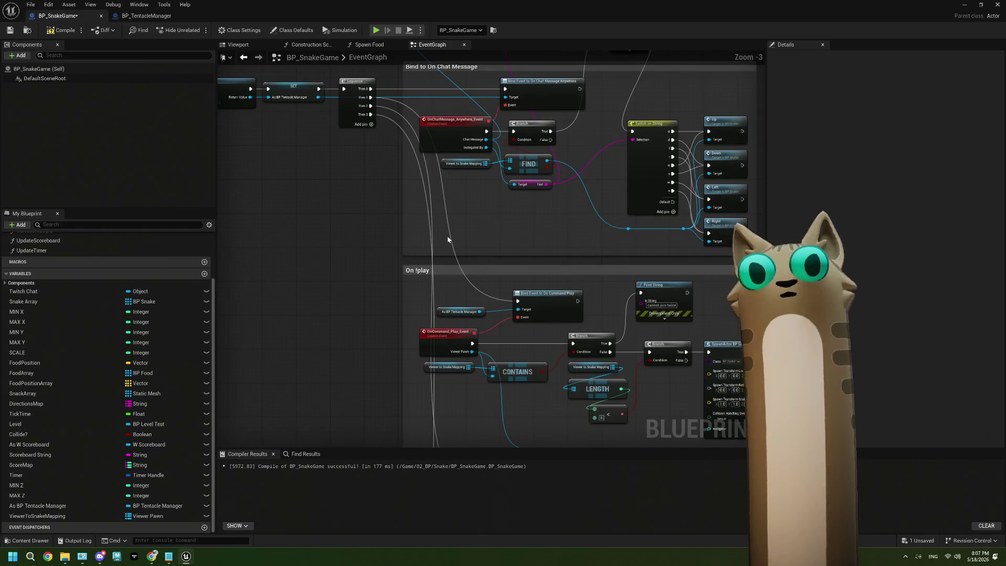
pyautogui.scroll(-1, 448, 237)
pyautogui.scroll(-1, 397, 235)
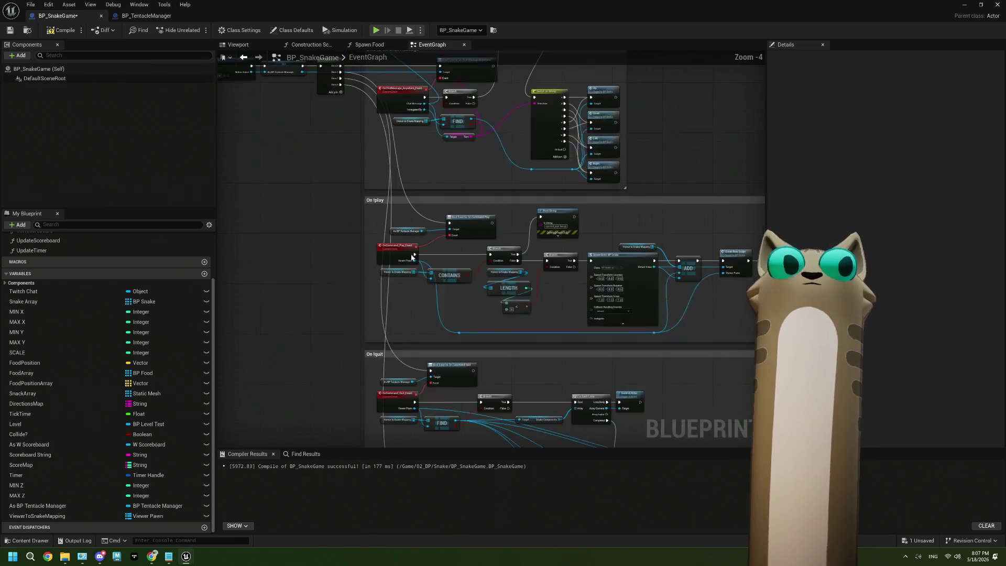
pyautogui.scroll(3, 418, 228)
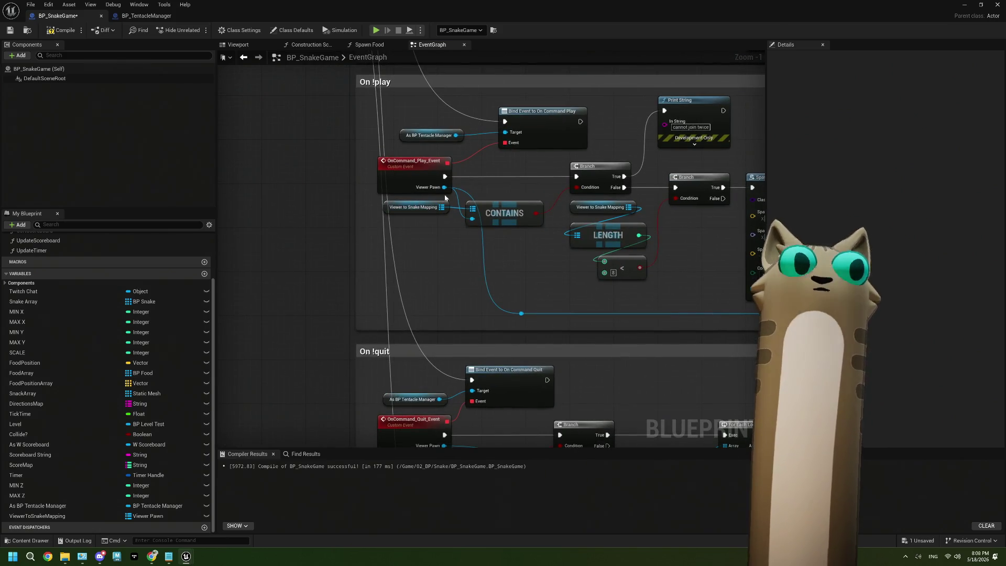
pyautogui.scroll(1, 447, 199)
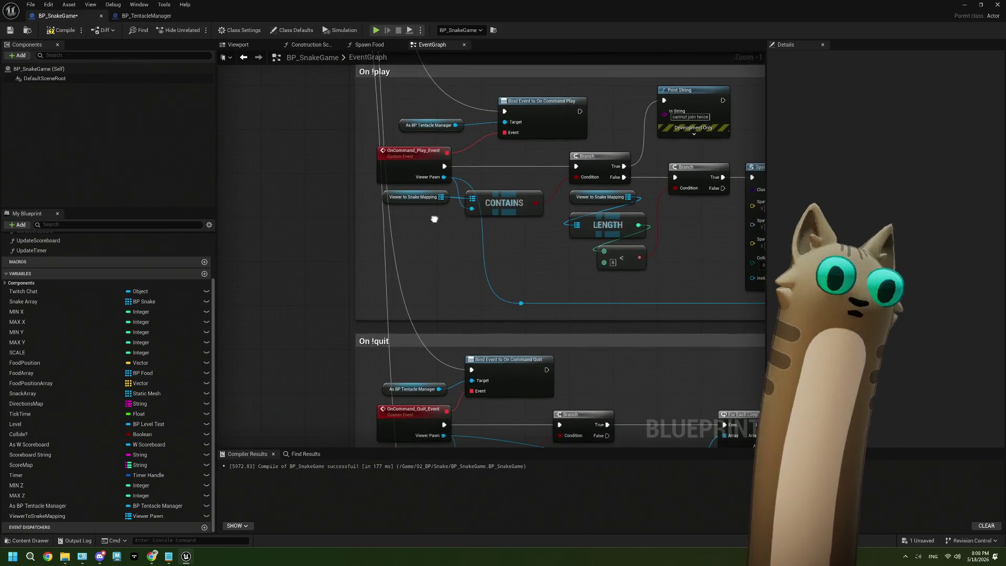
pyautogui.moveTo(468, 239)
pyautogui.mouseDown()
pyautogui.moveTo(355, 234)
pyautogui.moveTo(550, 172)
pyautogui.mouseUp()
pyautogui.click(571, 163)
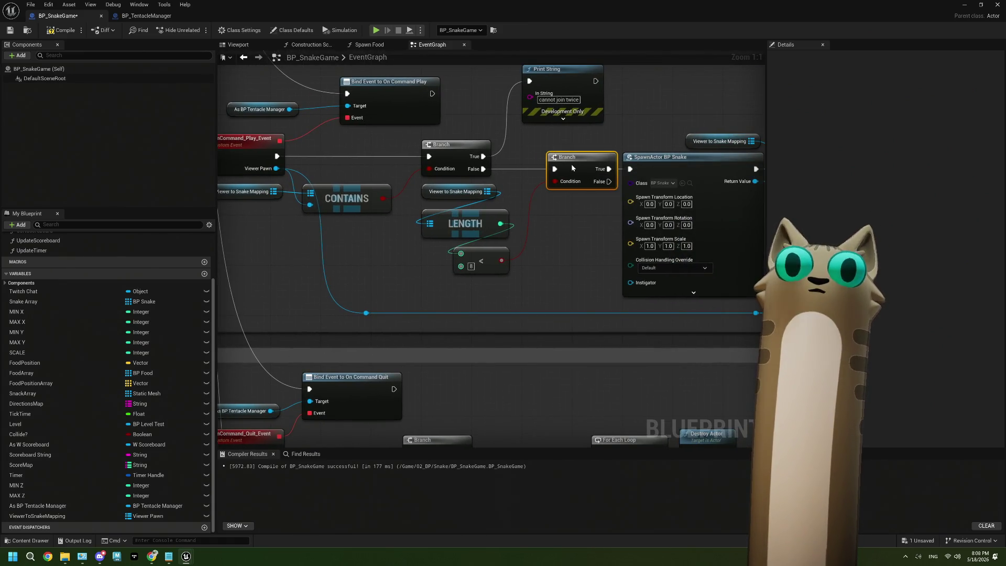
pyautogui.scroll(-2, 557, 228)
pyautogui.moveTo(557, 228)
pyautogui.mouseDown()
pyautogui.moveTo(359, 228)
pyautogui.moveTo(440, 304)
pyautogui.mouseUp()
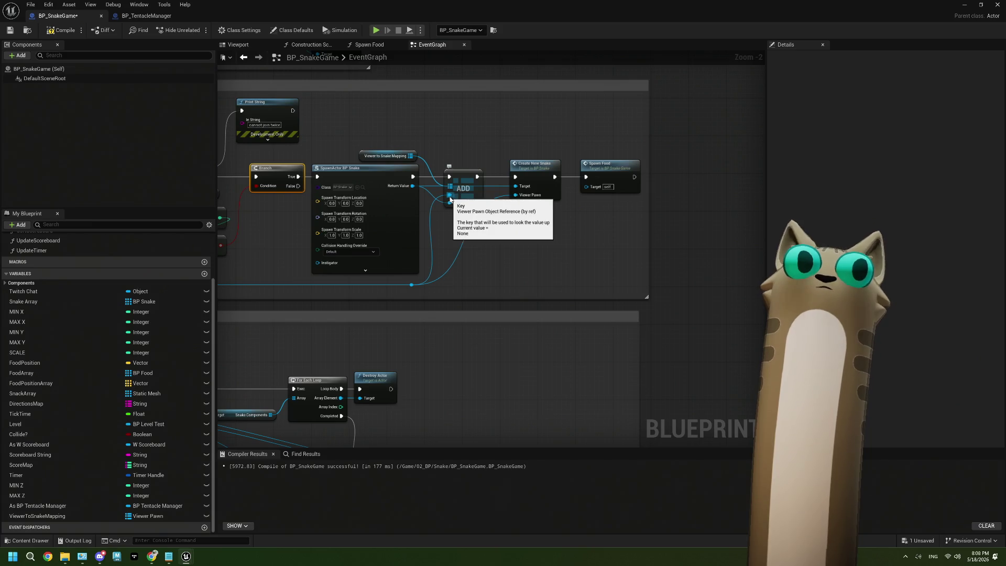
# Add a Get Viewer node fed by the joining Viewer Pawn
pyautogui.moveTo(411, 283); pyautogui.dragTo(497, 272)
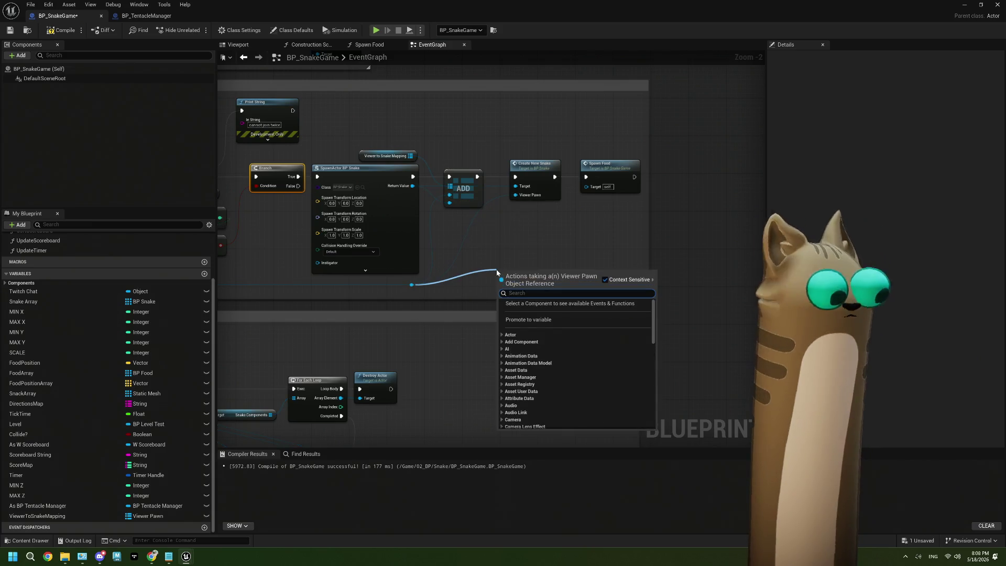
pyautogui.write('get view')
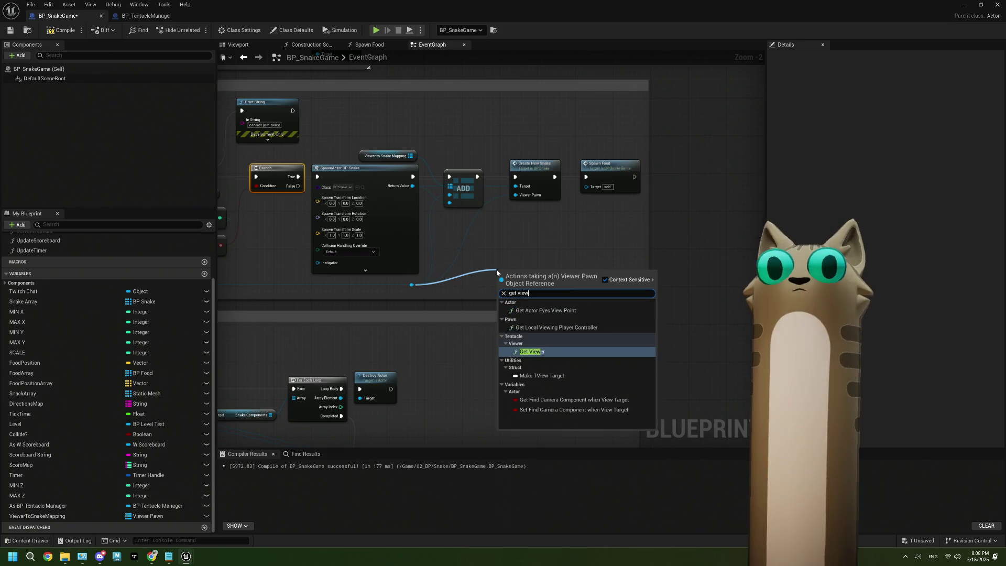
pyautogui.press('Return')
pyautogui.scroll(2, 554, 299)
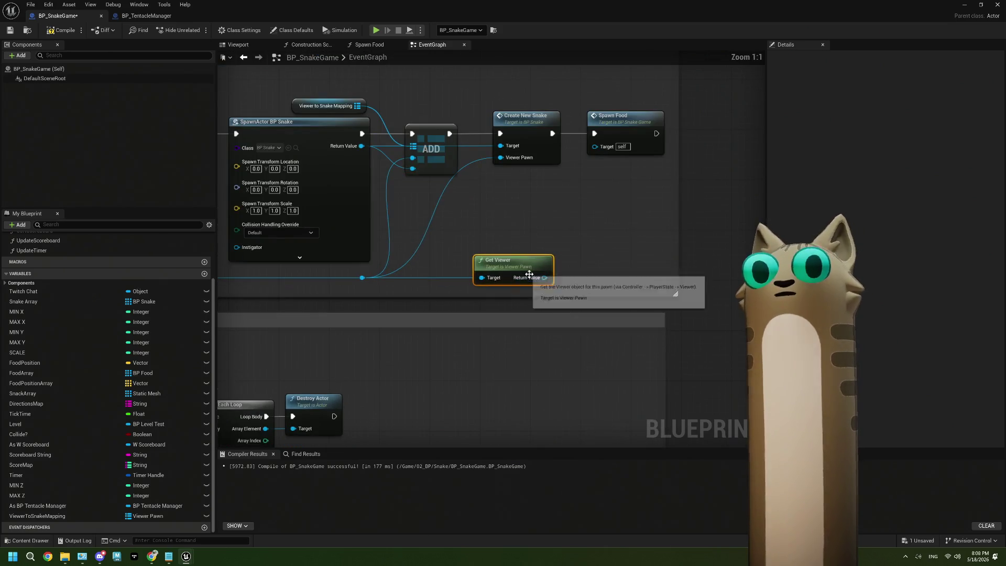
# Add a Get Number Property node from the viewer's return value, then delete the mistaken node
pyautogui.moveTo(545, 277); pyautogui.dragTo(580, 256)
pyautogui.write('get vi')
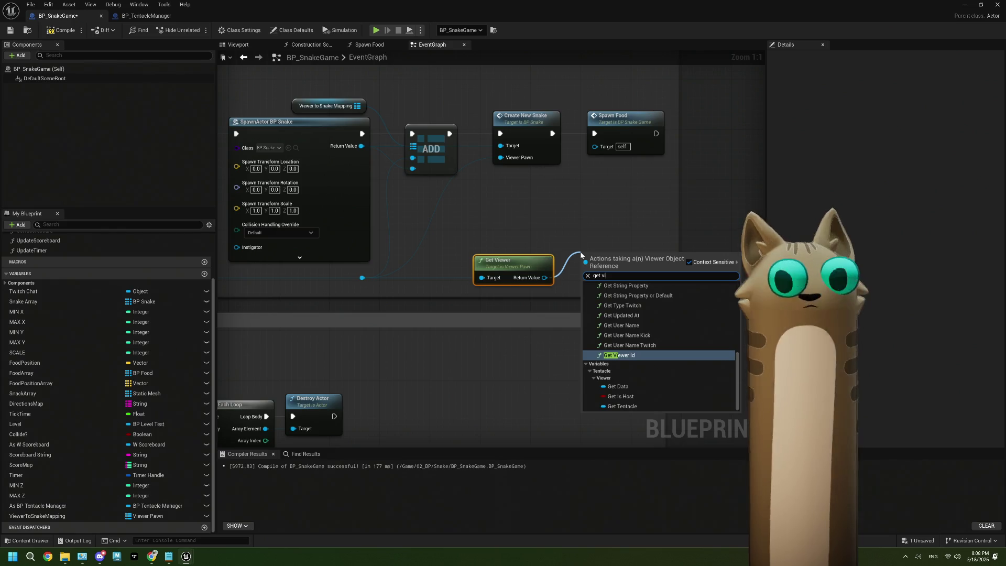
pyautogui.write('r')
pyautogui.press('BackSpace')
pyautogui.write('ew')
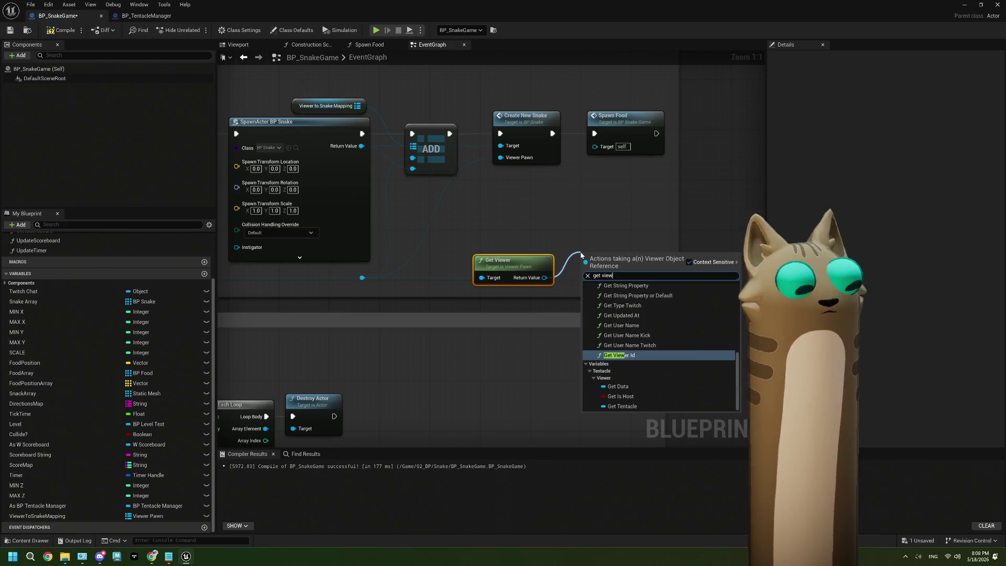
pyautogui.press('BackSpace')
pyautogui.press('BackSpace')
pyautogui.press('BackSpace')
pyautogui.write('p')
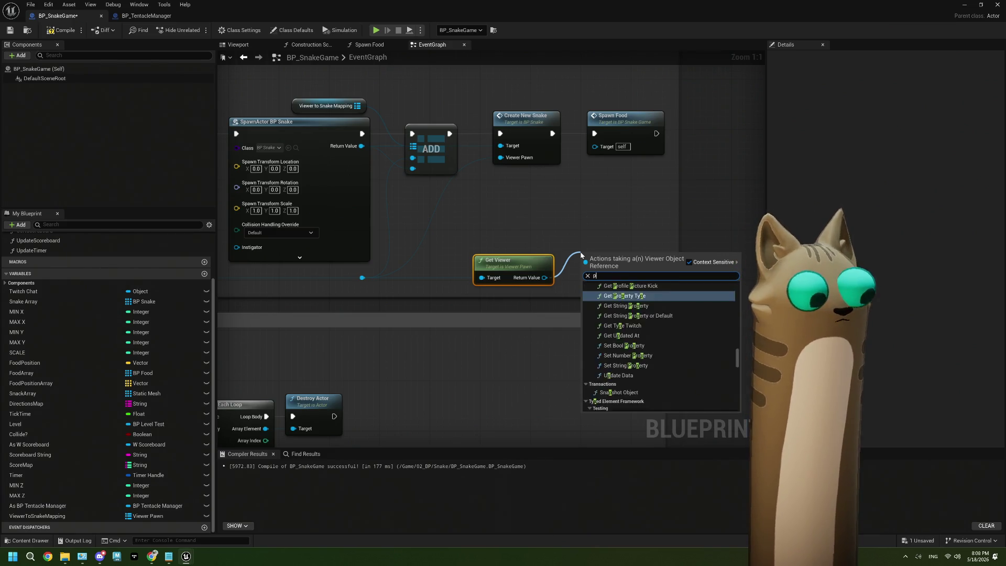
pyautogui.write('roper')
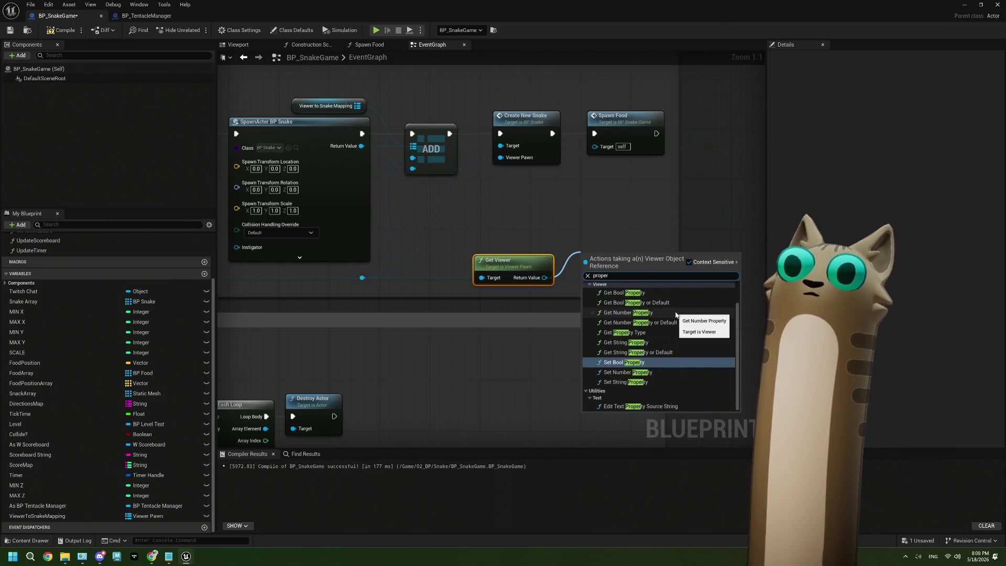
pyautogui.click(652, 312)
pyautogui.moveTo(622, 271)
pyautogui.mouseDown()
pyautogui.moveTo(645, 222)
pyautogui.moveTo(560, 217)
pyautogui.mouseUp()
pyautogui.press('Delete')
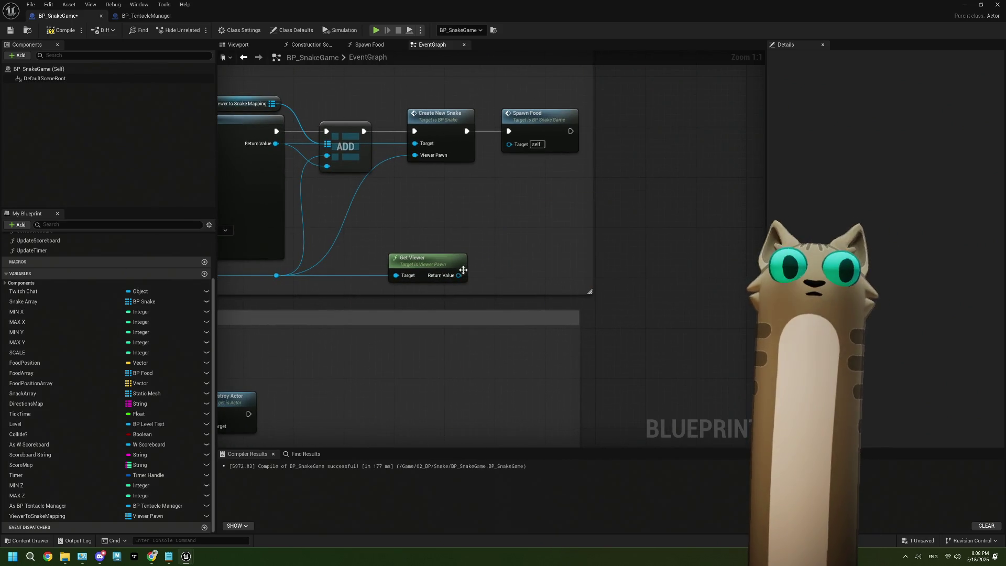
# Add Set Number Property on the viewer, running after Spawn Food, and tidy the nodes
pyautogui.moveTo(459, 275); pyautogui.dragTo(495, 257)
pyautogui.write('set')
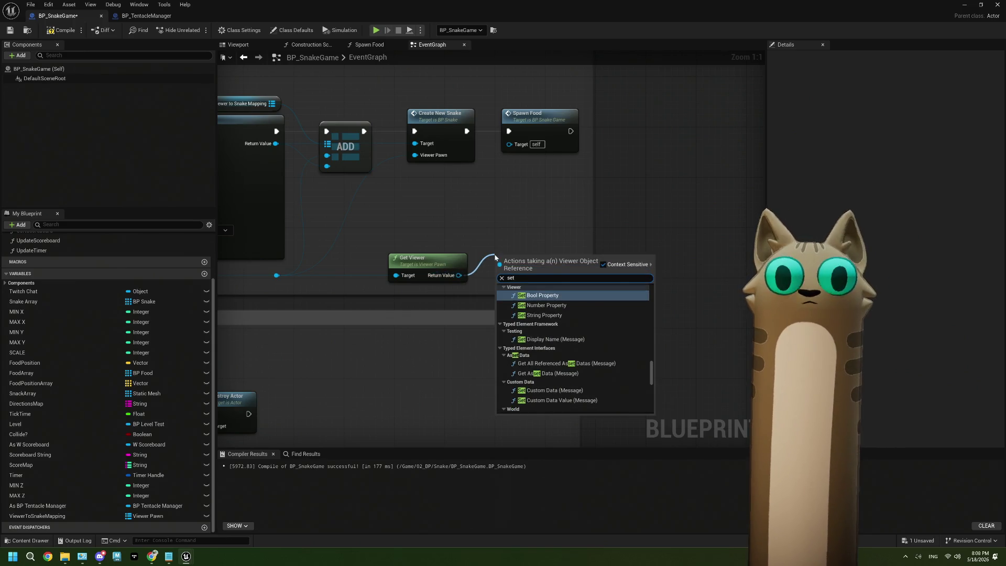
pyautogui.click(545, 304)
pyautogui.moveTo(516, 265); pyautogui.dragTo(632, 123)
pyautogui.moveTo(571, 131); pyautogui.dragTo(615, 131)
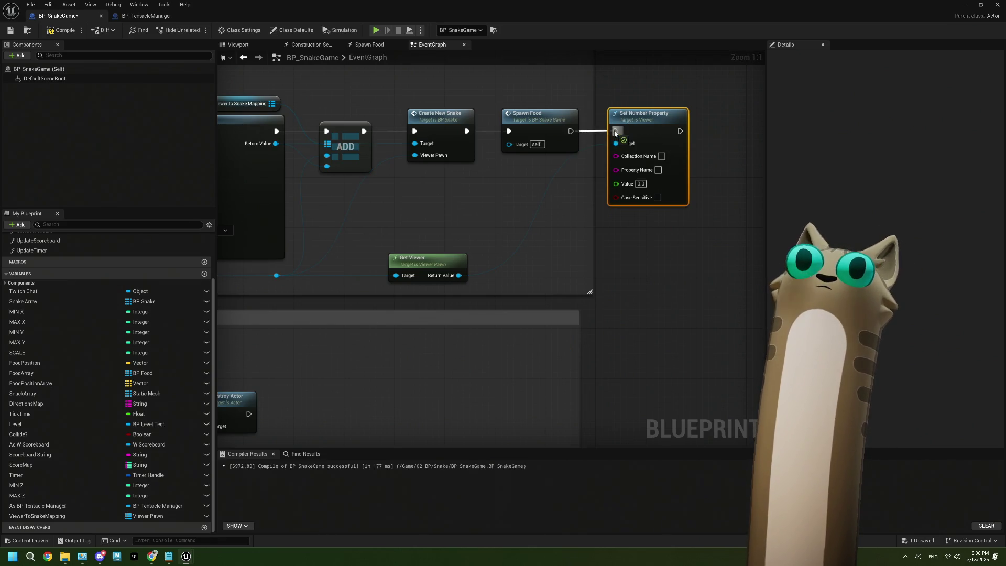
pyautogui.moveTo(642, 235); pyautogui.dragTo(589, 230)
pyautogui.moveTo(365, 261)
pyautogui.mouseDown()
pyautogui.moveTo(463, 262)
pyautogui.moveTo(386, 273)
pyautogui.mouseUp()
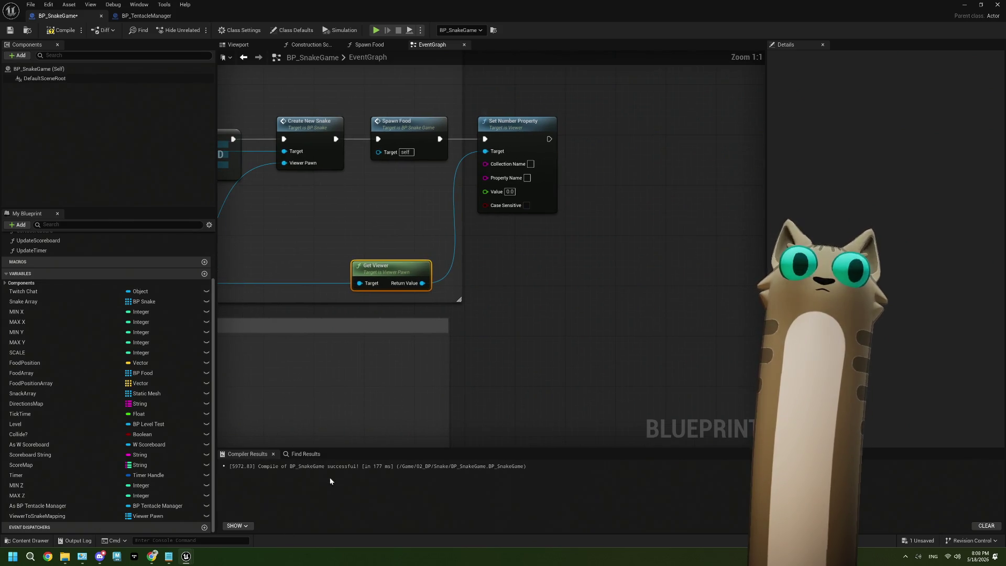
# Check Tentacle's Viewer Properties, then set Collection Name NoodleSnakeGame and Property Name CurrentScore
pyautogui.click(153, 557)
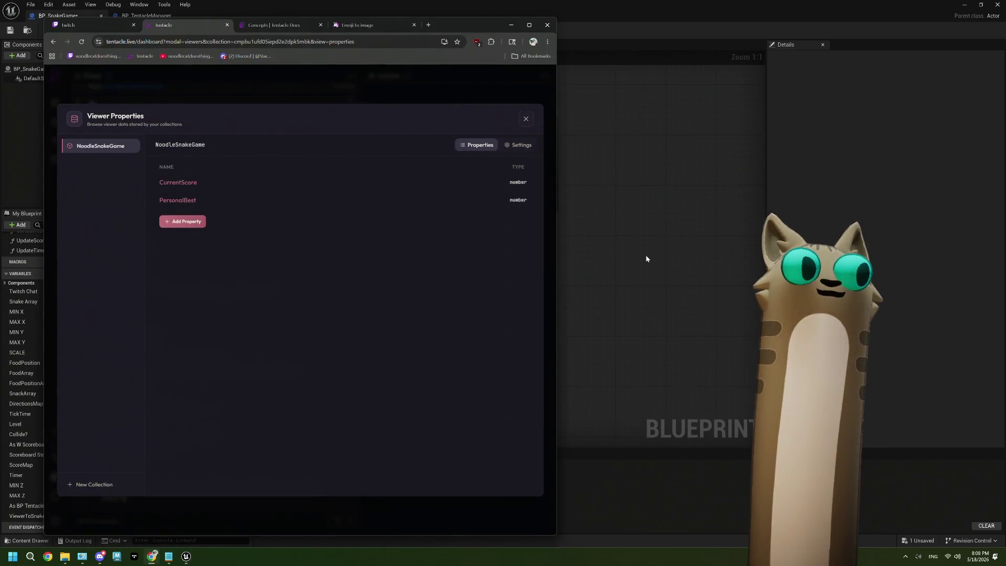
pyautogui.click(645, 255)
pyautogui.click(530, 164)
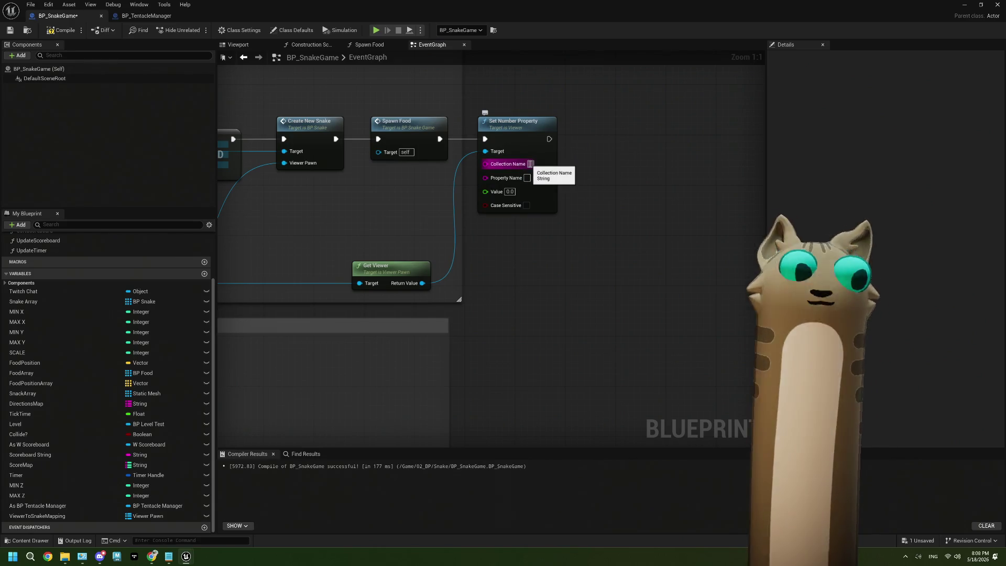
pyautogui.write('NoodleSnakeGame')
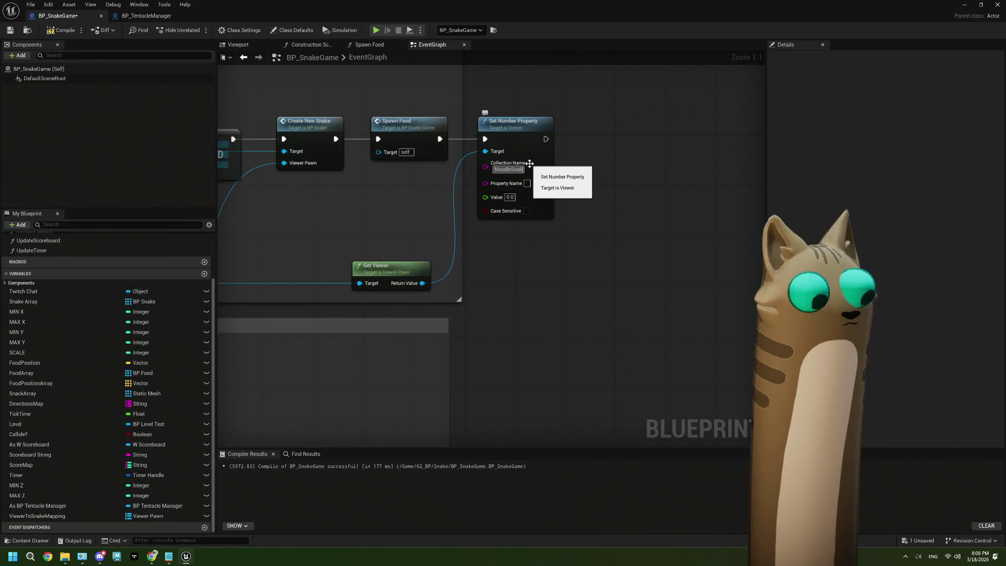
pyautogui.press('Return')
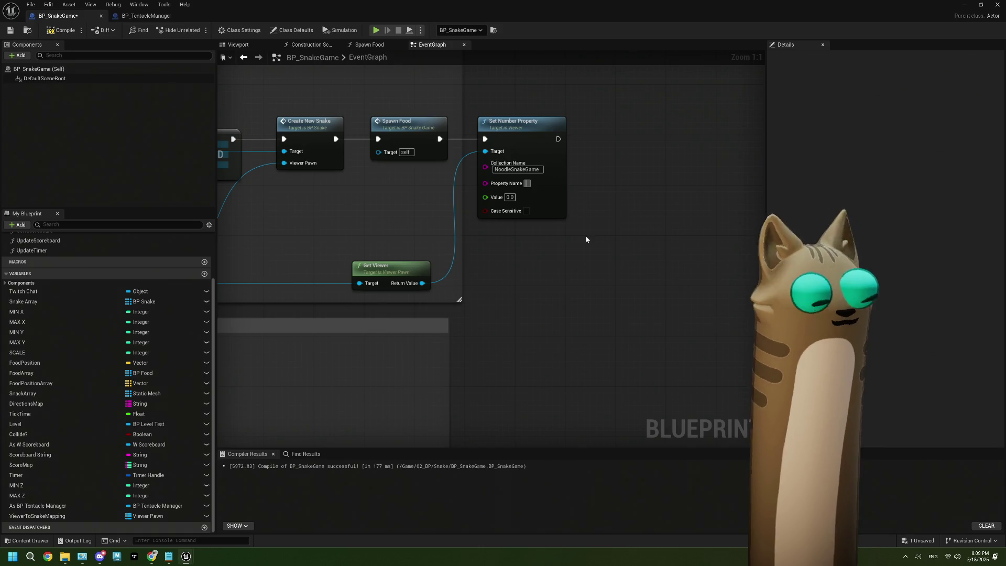
pyautogui.write('Curre')
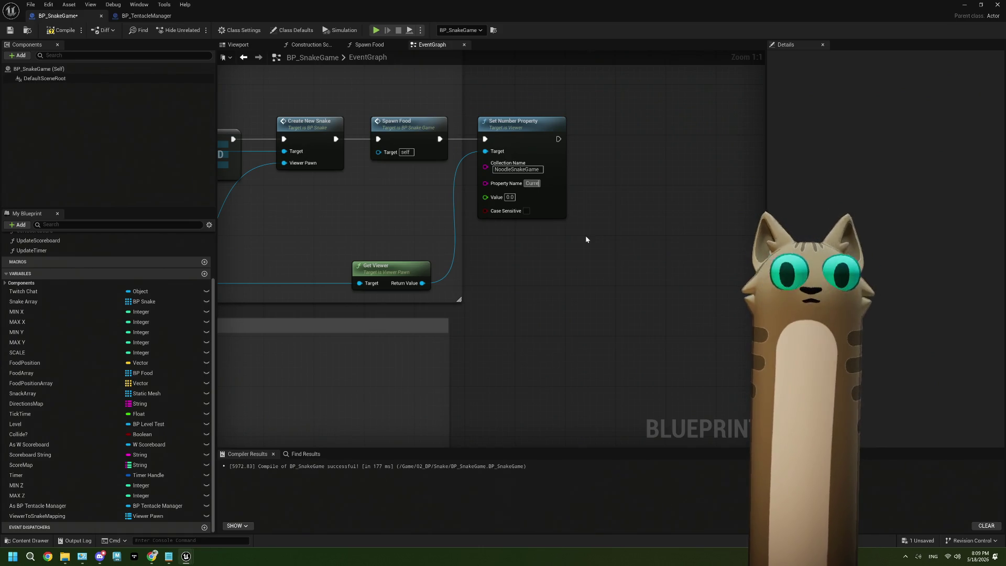
pyautogui.write('ntScore')
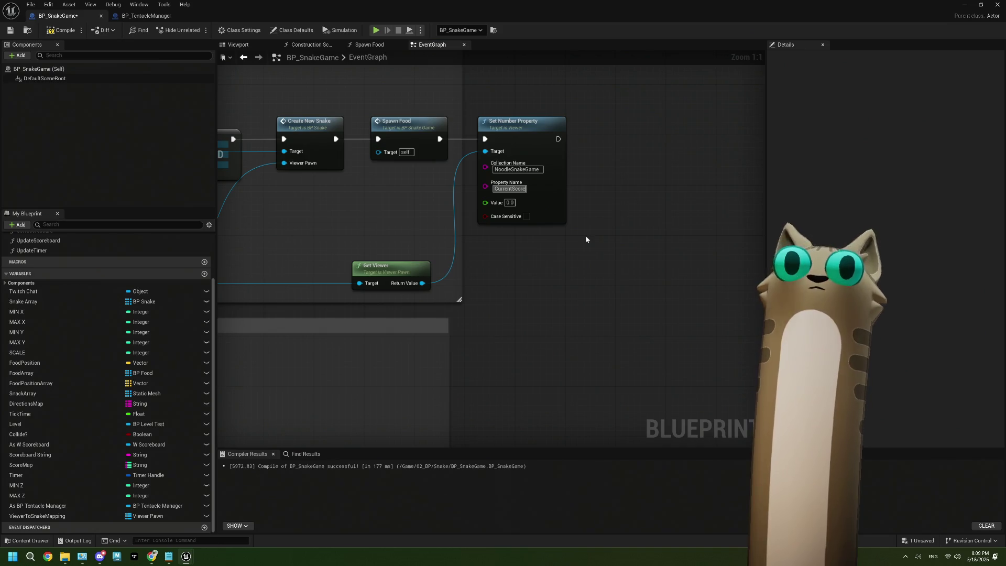
pyautogui.press('Return')
pyautogui.moveTo(534, 234); pyautogui.dragTo(575, 250)
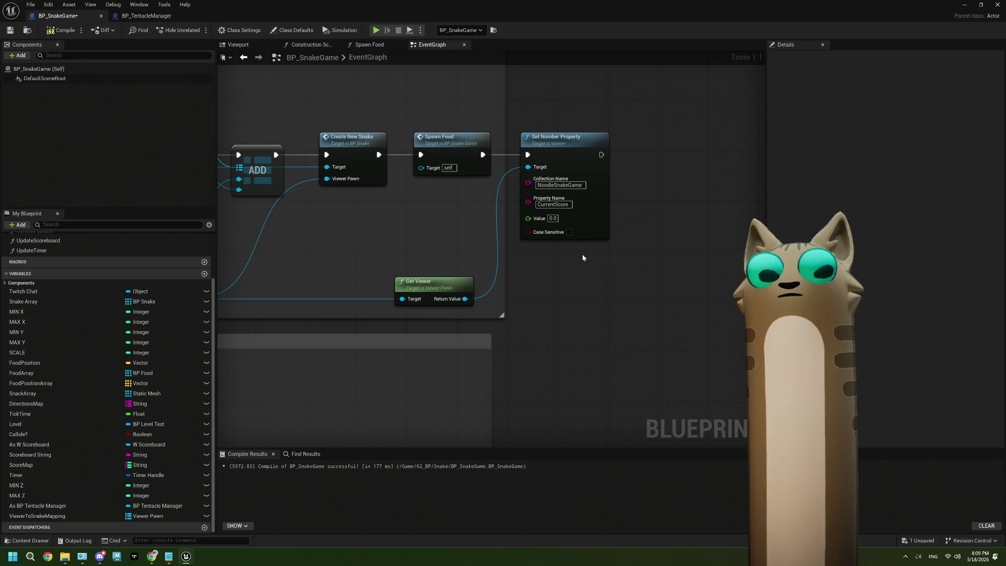
pyautogui.moveTo(465, 280); pyautogui.dragTo(480, 283)
pyautogui.scroll(-3, 529, 289)
pyautogui.scroll(-3, 529, 290)
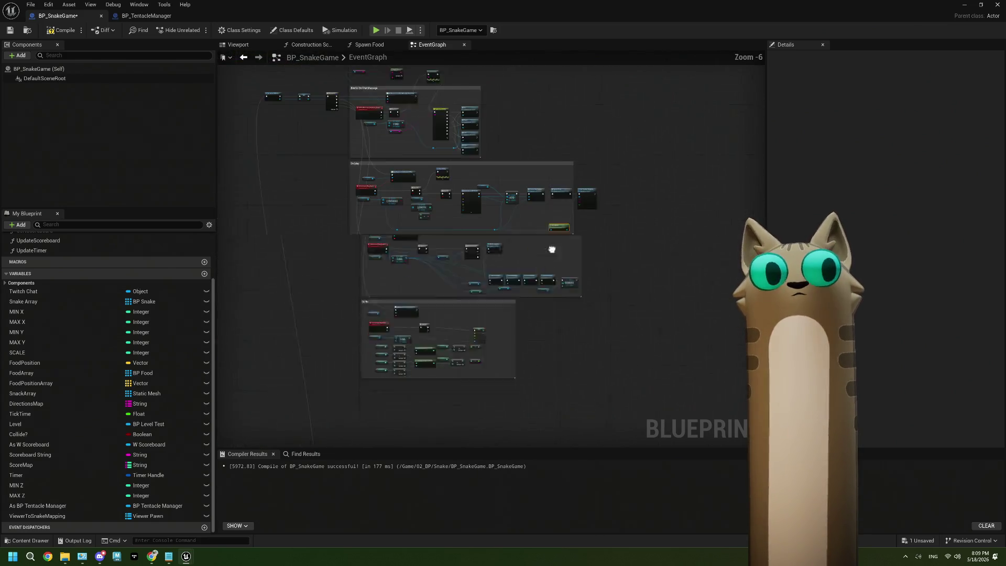
pyautogui.scroll(-1, 517, 315)
pyautogui.scroll(4, 383, 233)
pyautogui.scroll(-5, 384, 233)
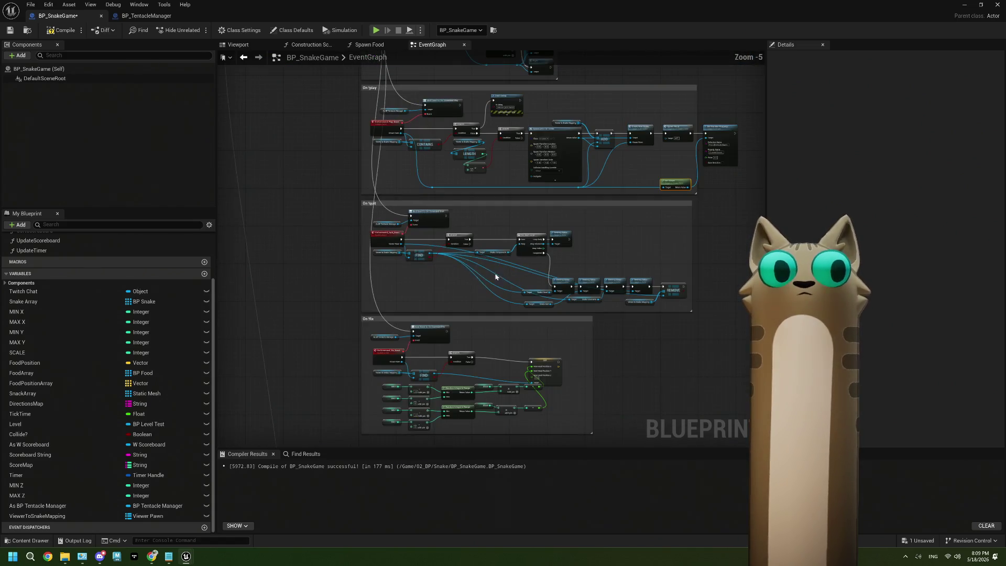
pyautogui.scroll(4, 544, 329)
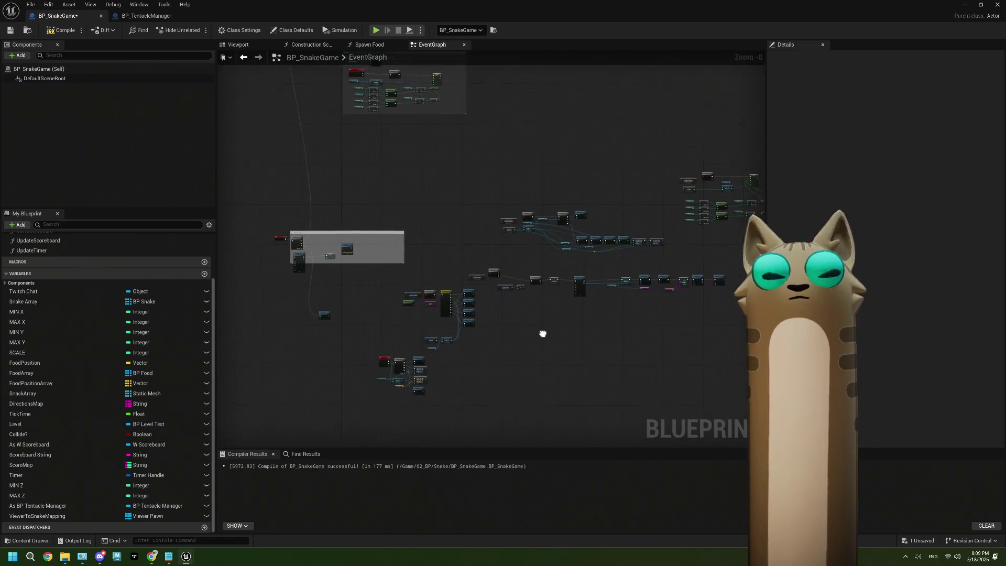
pyautogui.scroll(3, 501, 356)
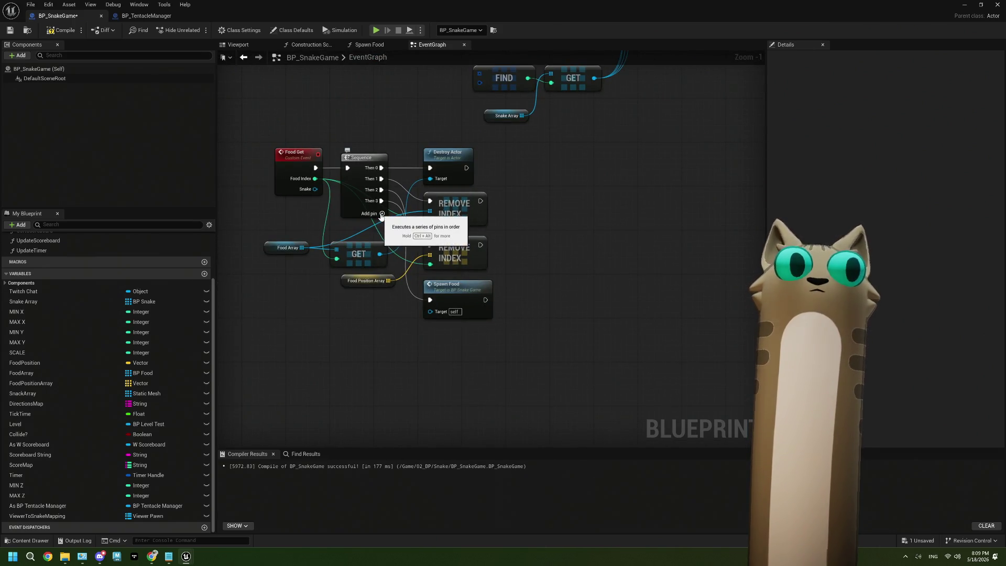
pyautogui.click(381, 213)
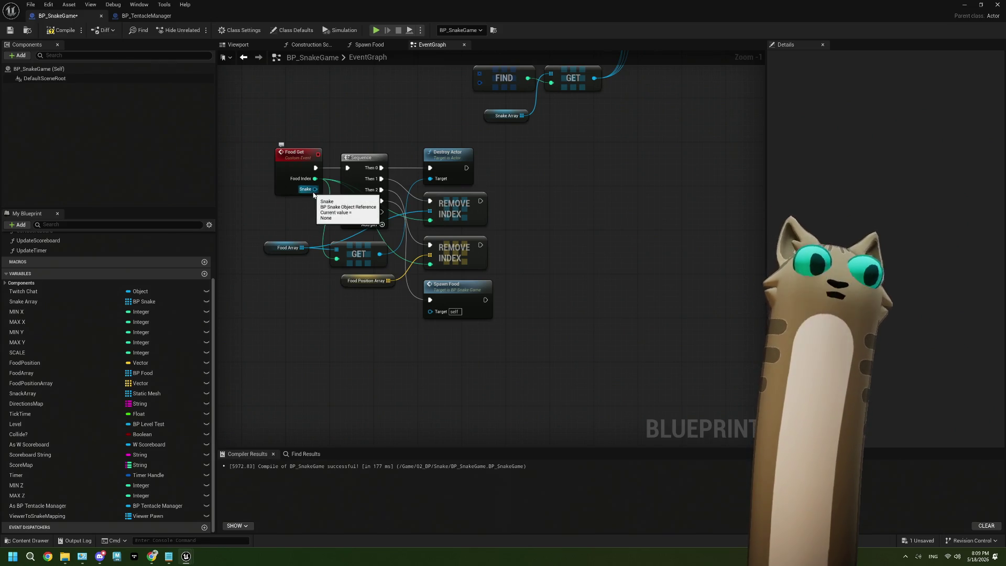
pyautogui.click(244, 45)
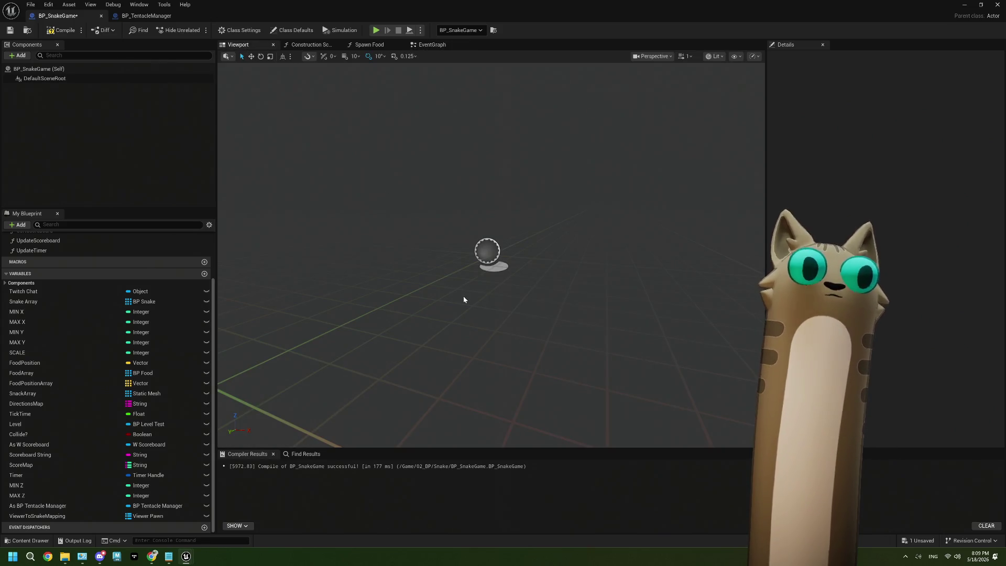
pyautogui.click(427, 44)
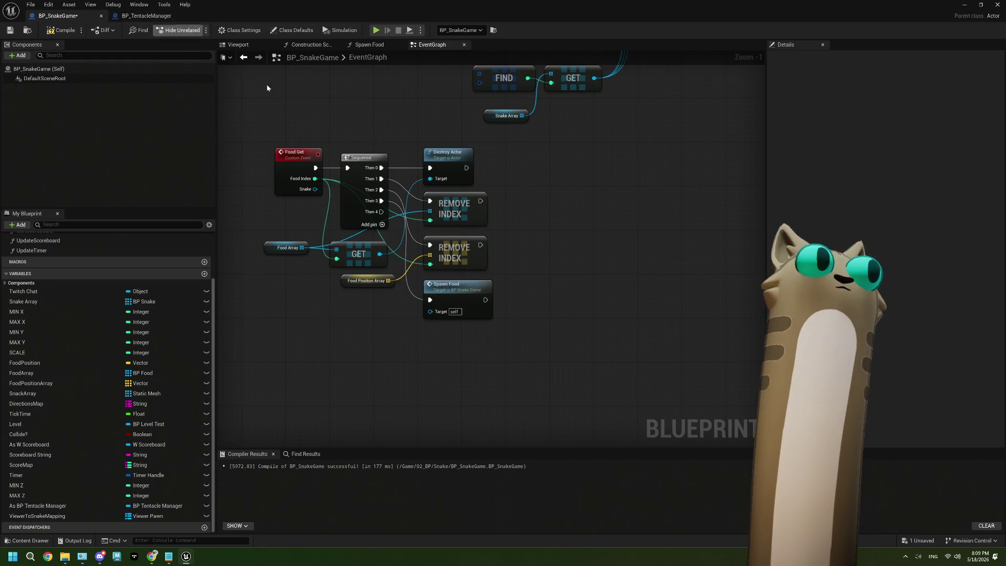
pyautogui.click(282, 171)
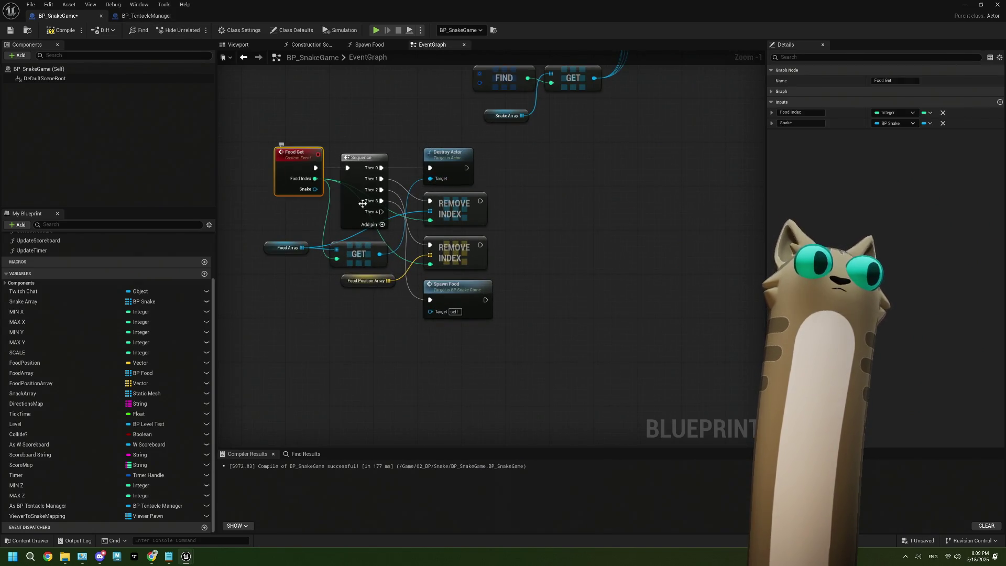
pyautogui.scroll(-4, 549, 246)
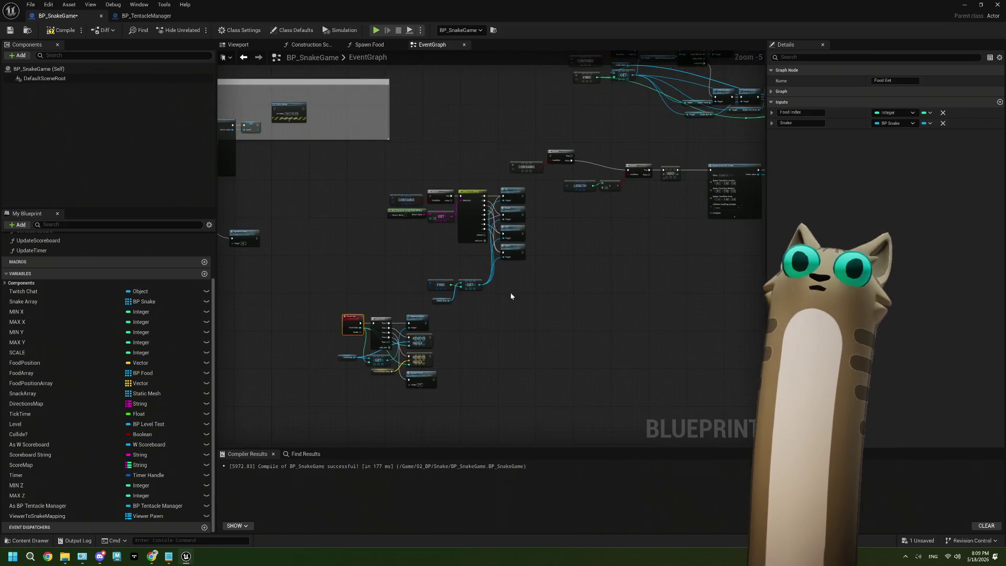
pyautogui.moveTo(633, 251); pyautogui.dragTo(696, 156)
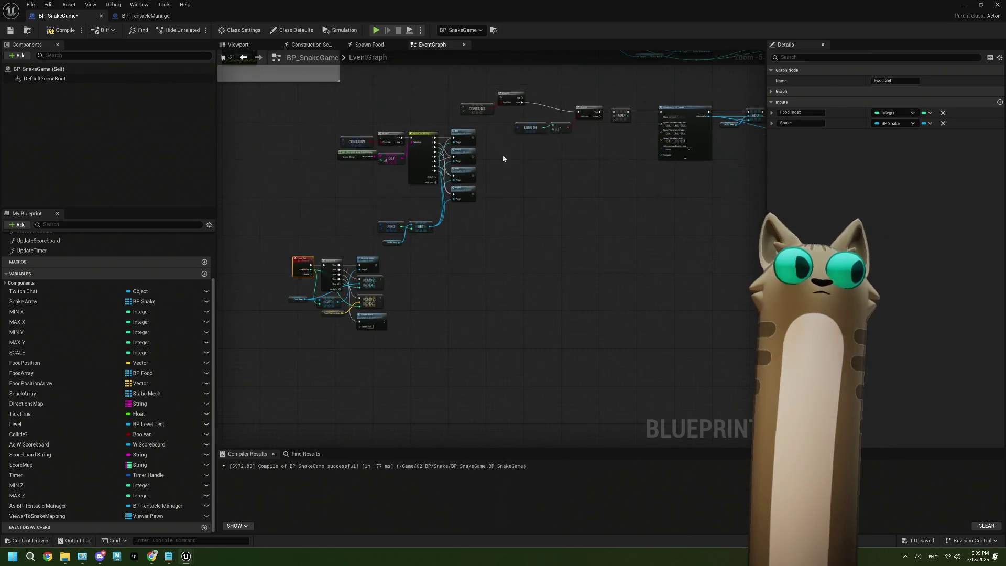
pyautogui.click(356, 47)
pyautogui.click(432, 44)
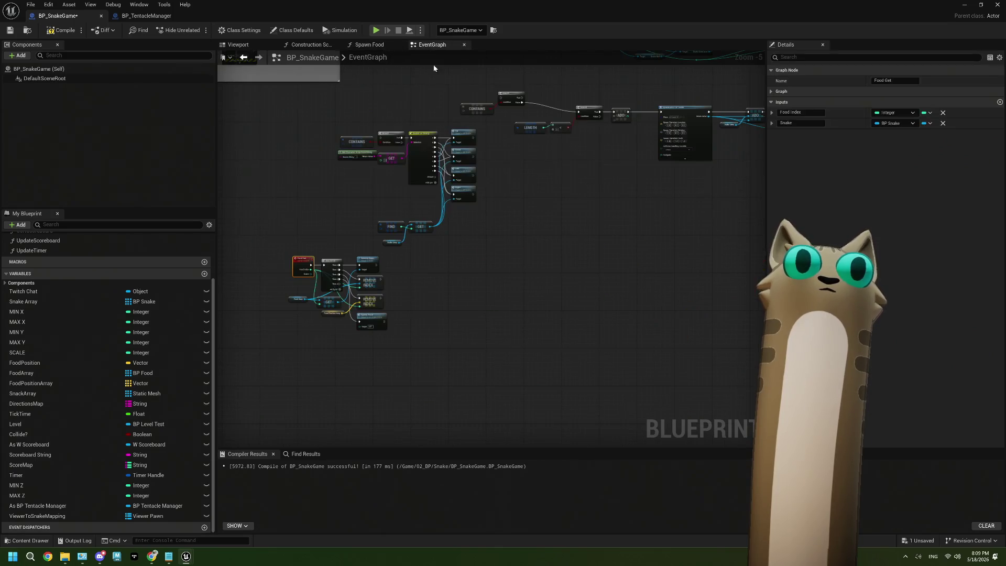
pyautogui.scroll(3, 299, 317)
pyautogui.scroll(1, 299, 317)
pyautogui.moveTo(299, 318); pyautogui.dragTo(345, 309)
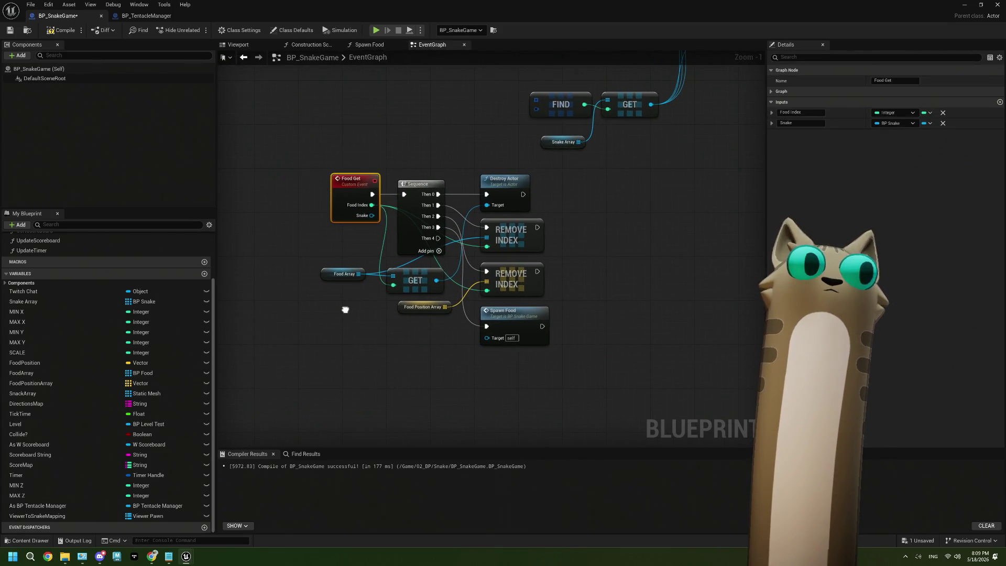
pyautogui.click(150, 16)
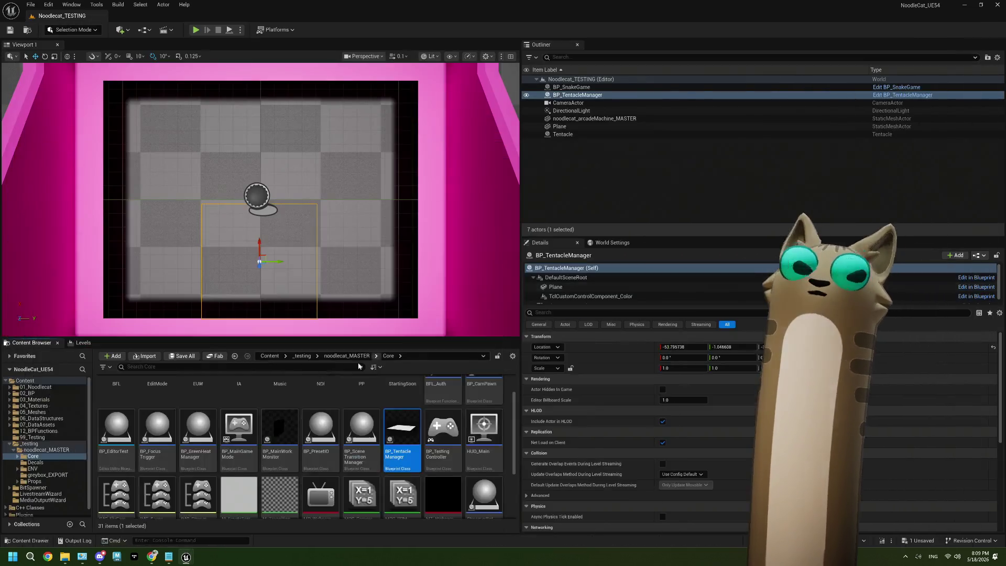
# Minimize the Blueprint window and open BP_Snake from 02_BP > Snake in the Content Browser
pyautogui.click(963, 4)
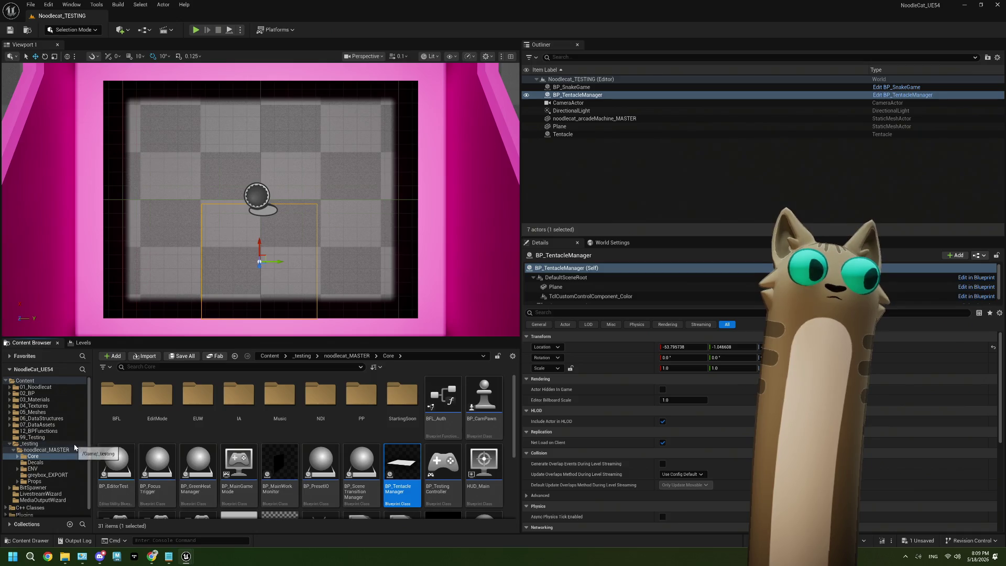
pyautogui.click(45, 394)
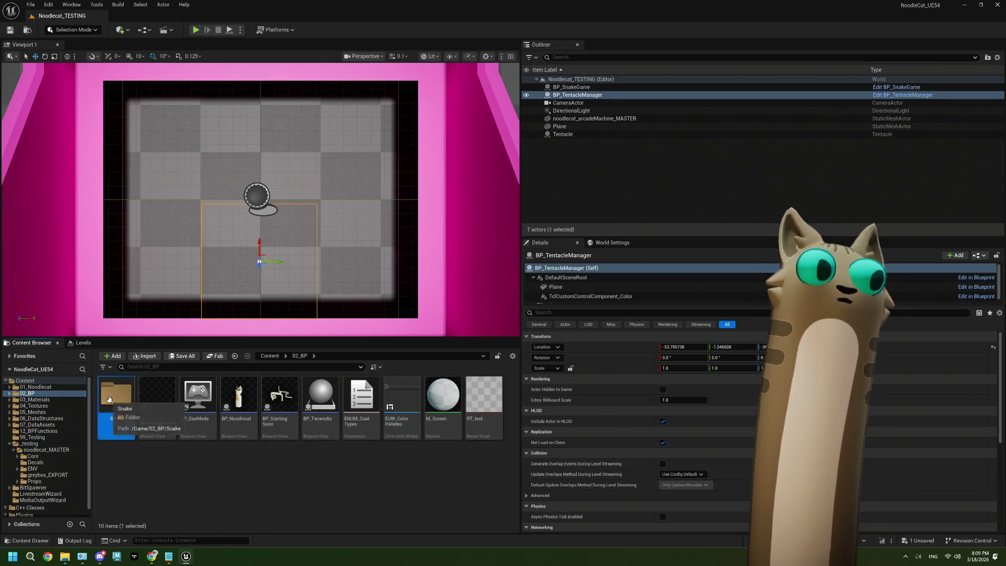
pyautogui.doubleClick(116, 394)
pyautogui.doubleClick(280, 404)
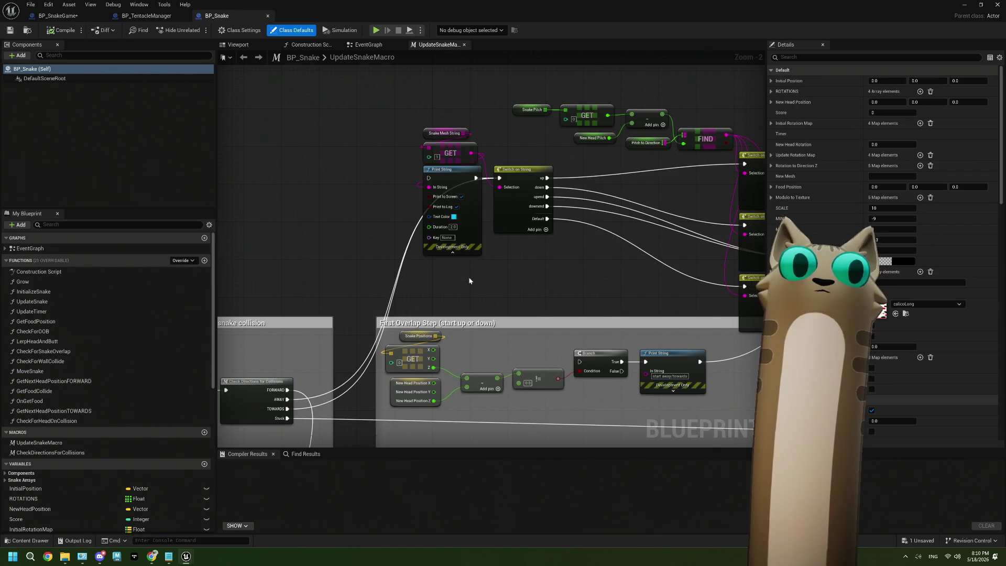
# Switch BP_Snake to its EventGraph and pan over to the Startup section
pyautogui.scroll(-4, 468, 276)
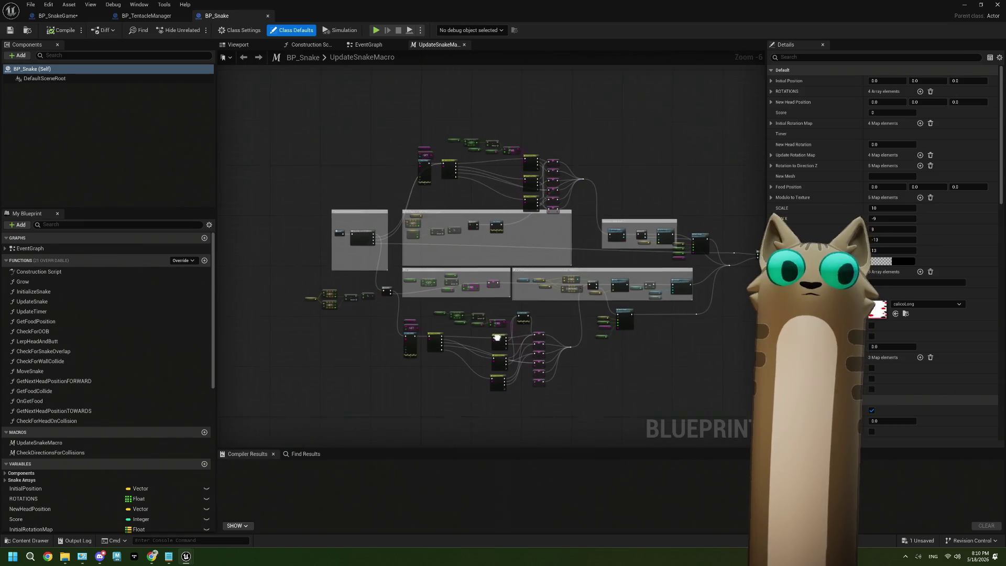
pyautogui.click(394, 55)
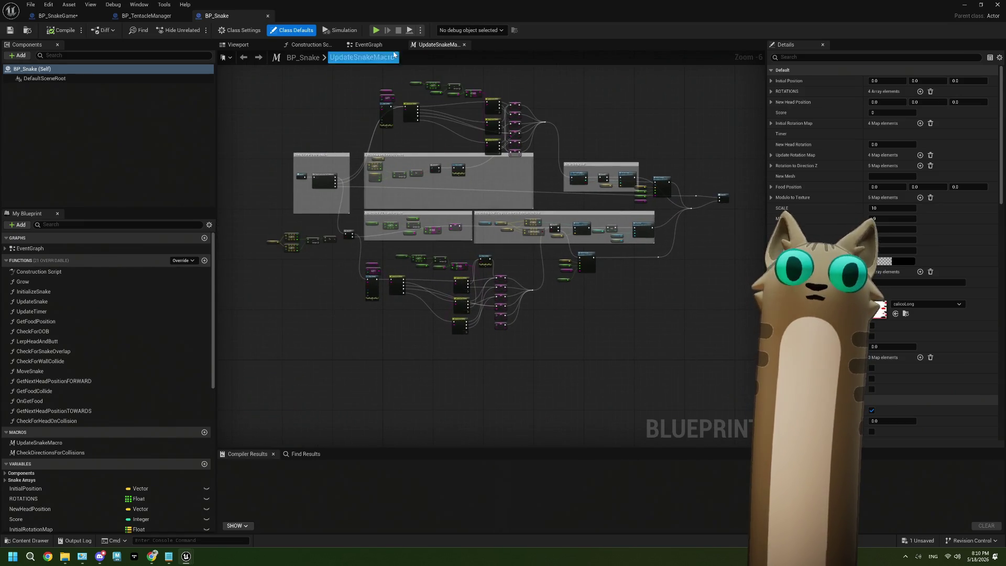
pyautogui.click(367, 44)
pyautogui.scroll(-4, 438, 302)
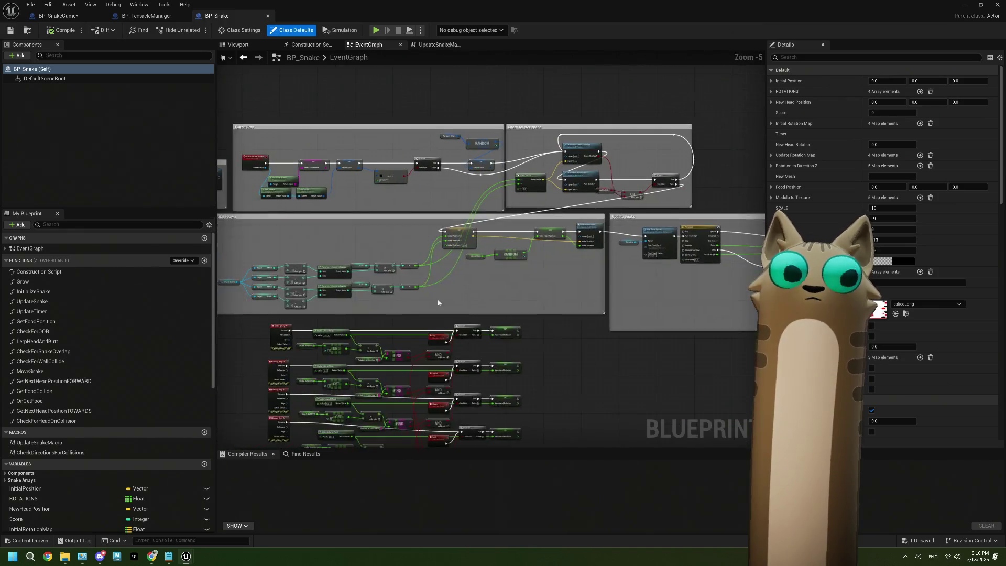
pyautogui.moveTo(438, 302); pyautogui.dragTo(516, 296)
pyautogui.scroll(3, 301, 278)
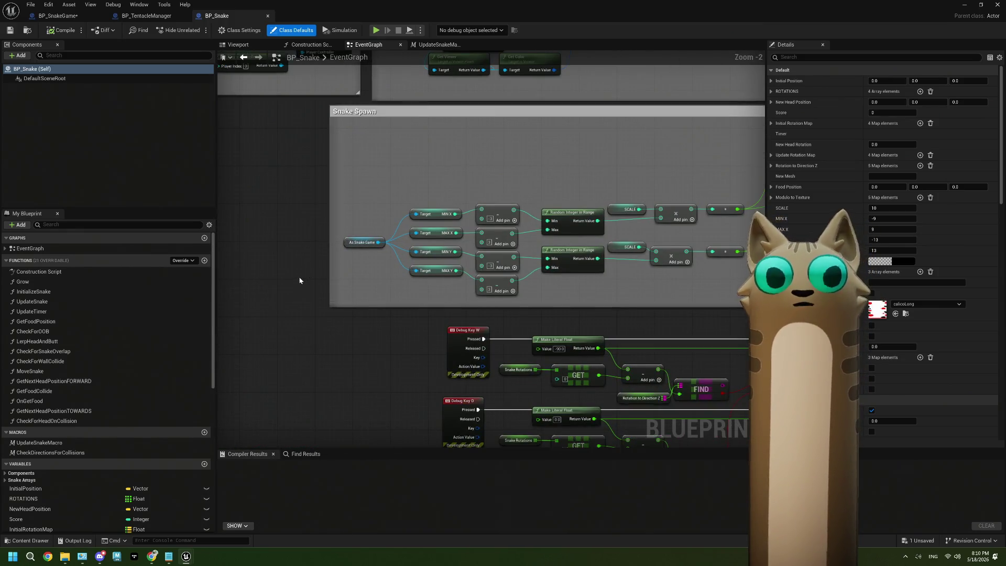
pyautogui.scroll(-1, 299, 280)
pyautogui.moveTo(300, 280)
pyautogui.mouseDown()
pyautogui.moveTo(410, 305)
pyautogui.moveTo(392, 310)
pyautogui.moveTo(548, 305)
pyautogui.mouseUp()
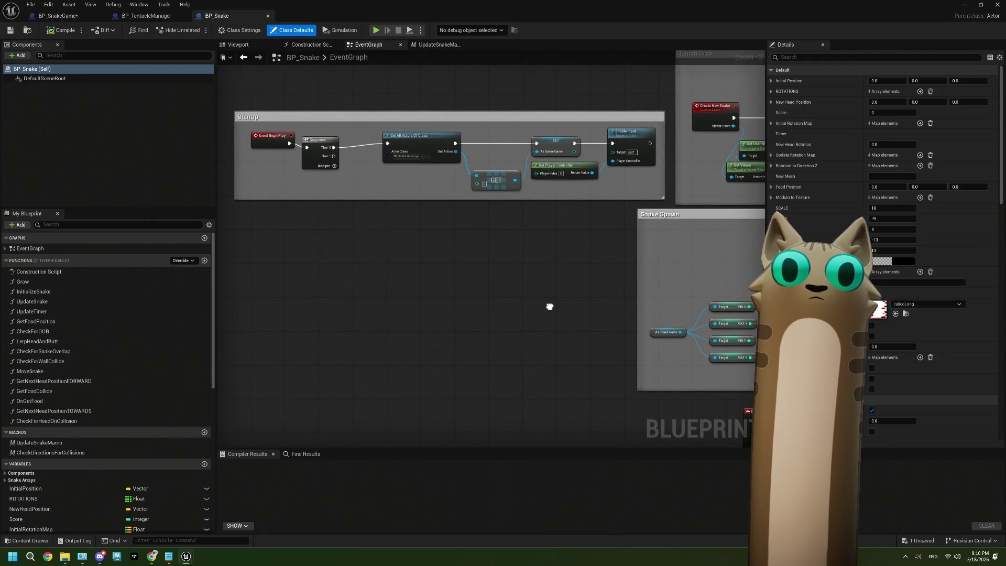
# Pan past Twitch Grab and Snake Spawn to center the Update Snake macro and Set Float Curve nodes
pyautogui.moveTo(550, 306); pyautogui.dragTo(325, 326)
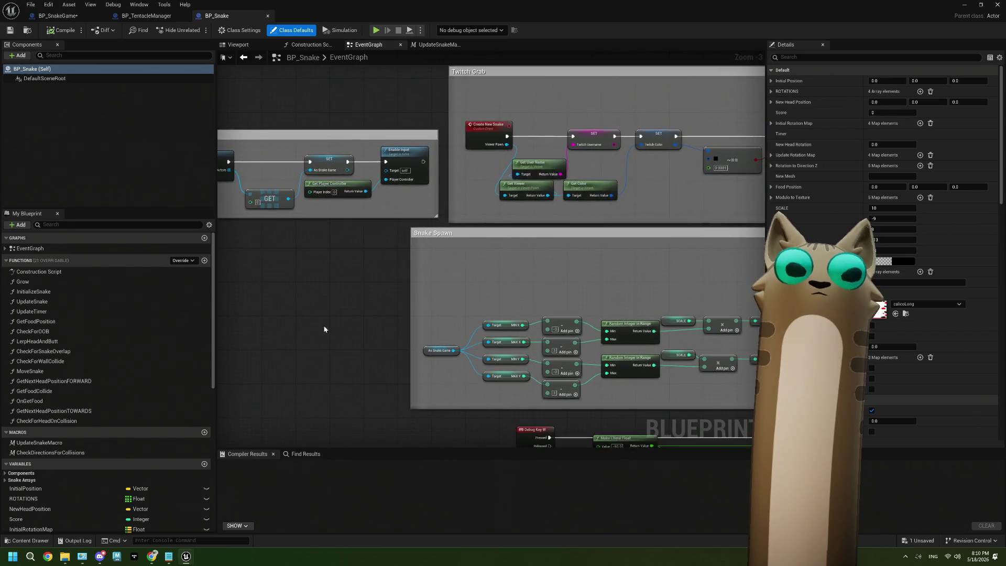
pyautogui.scroll(-3, 663, 308)
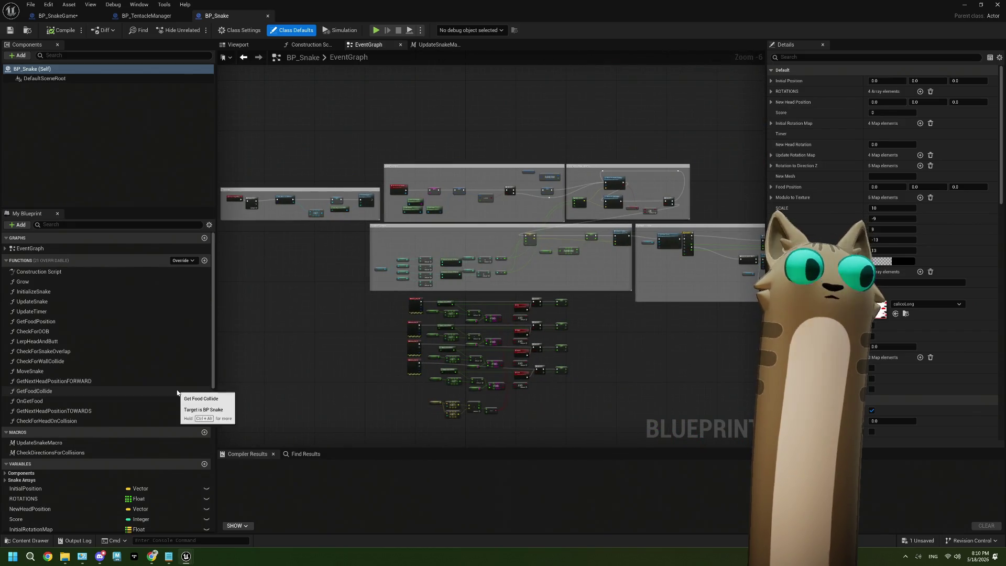
pyautogui.scroll(3, 569, 272)
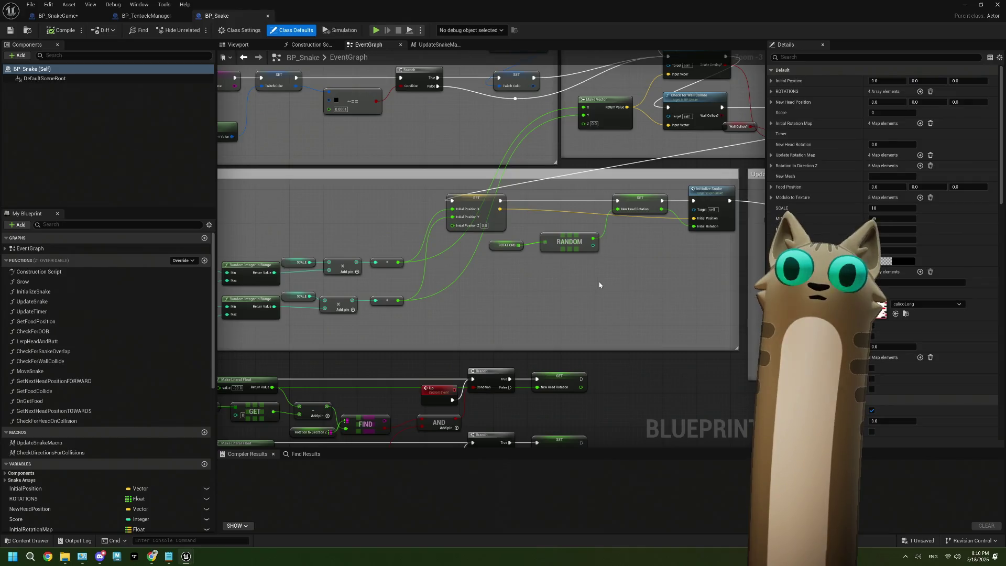
pyautogui.moveTo(596, 278); pyautogui.dragTo(441, 280)
pyautogui.moveTo(683, 288); pyautogui.dragTo(516, 288)
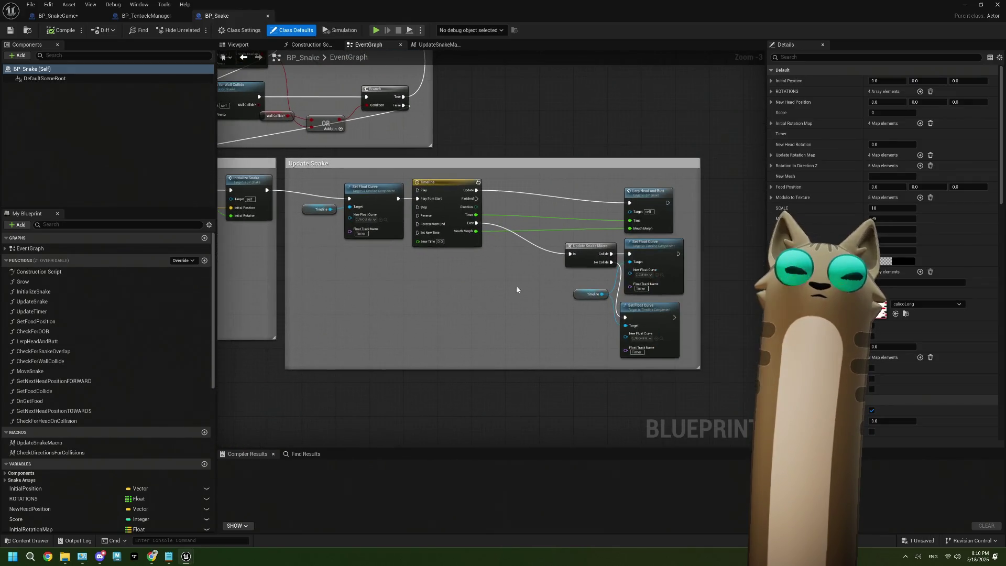
pyautogui.scroll(-1, 472, 301)
pyautogui.scroll(2, 398, 216)
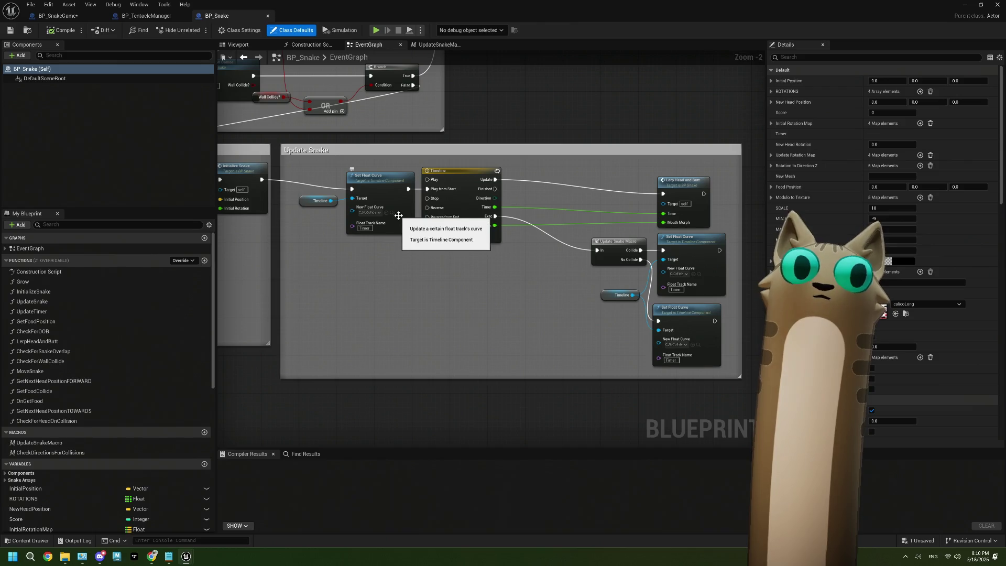
pyautogui.moveTo(539, 293); pyautogui.dragTo(422, 285)
pyautogui.scroll(2, 611, 243)
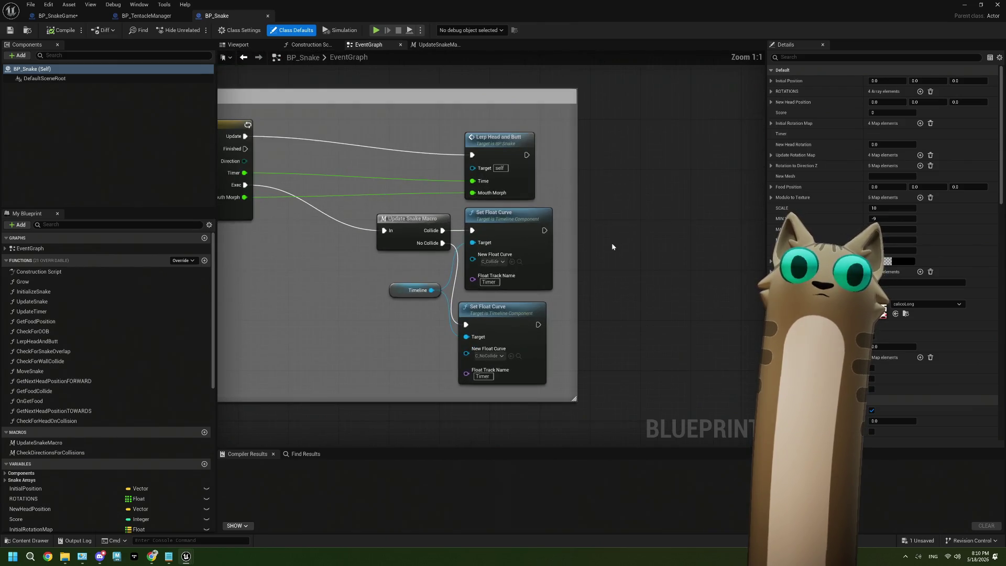
pyautogui.moveTo(611, 244); pyautogui.dragTo(702, 235)
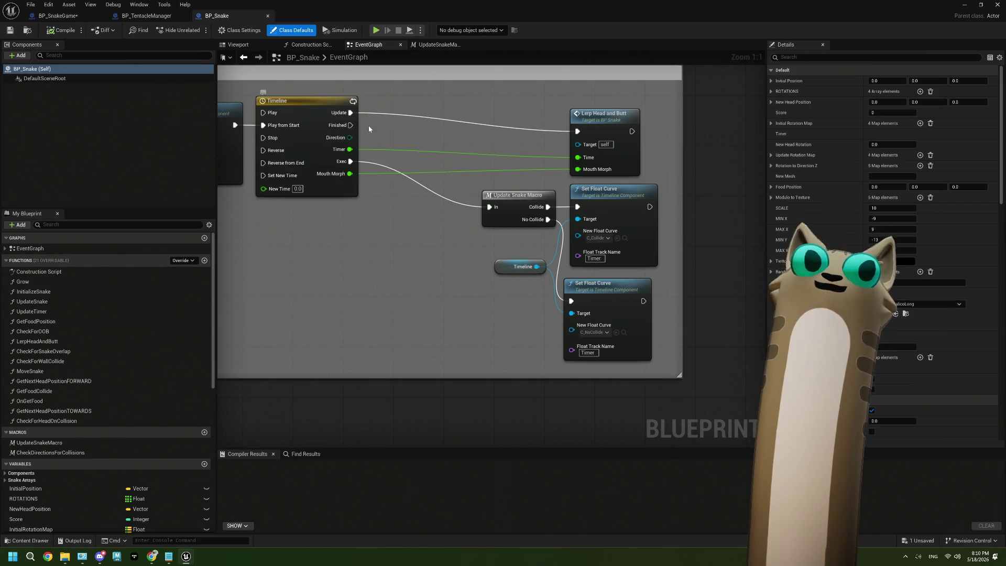
pyautogui.moveTo(378, 229)
pyautogui.mouseDown()
pyautogui.moveTo(504, 217)
pyautogui.moveTo(393, 218)
pyautogui.mouseUp()
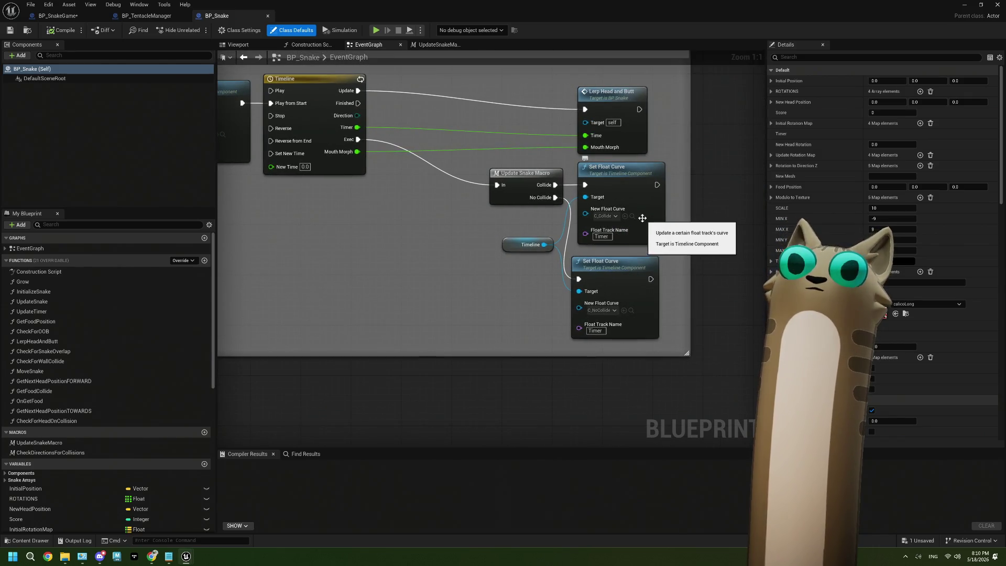
pyautogui.moveTo(632, 136); pyautogui.dragTo(635, 174)
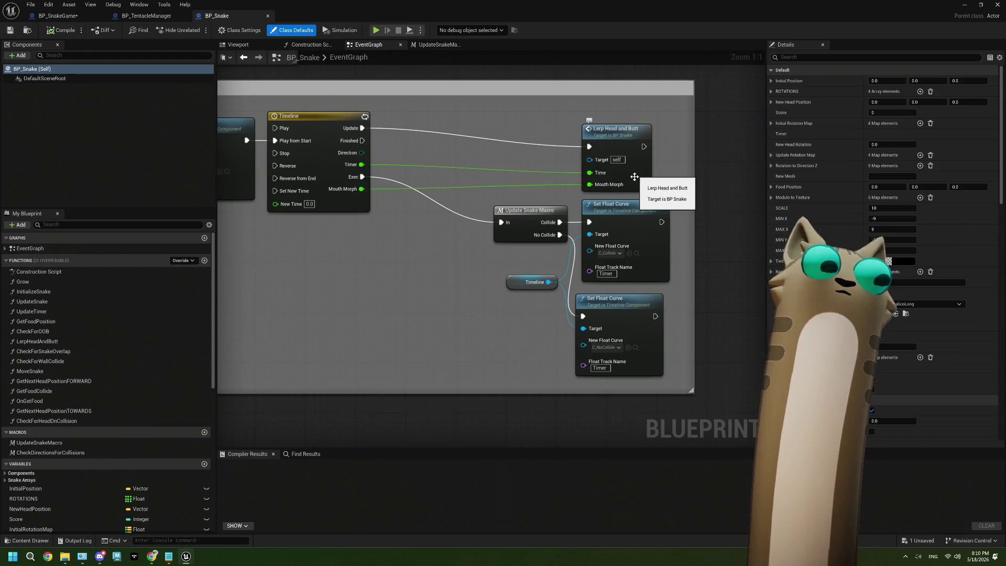
pyautogui.scroll(-1, 466, 271)
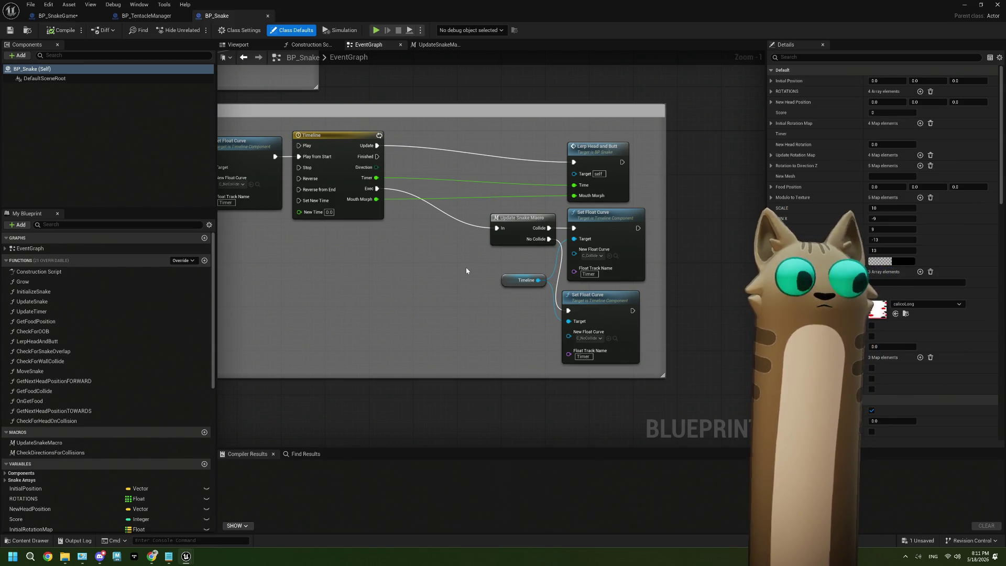
pyautogui.scroll(-1, 443, 274)
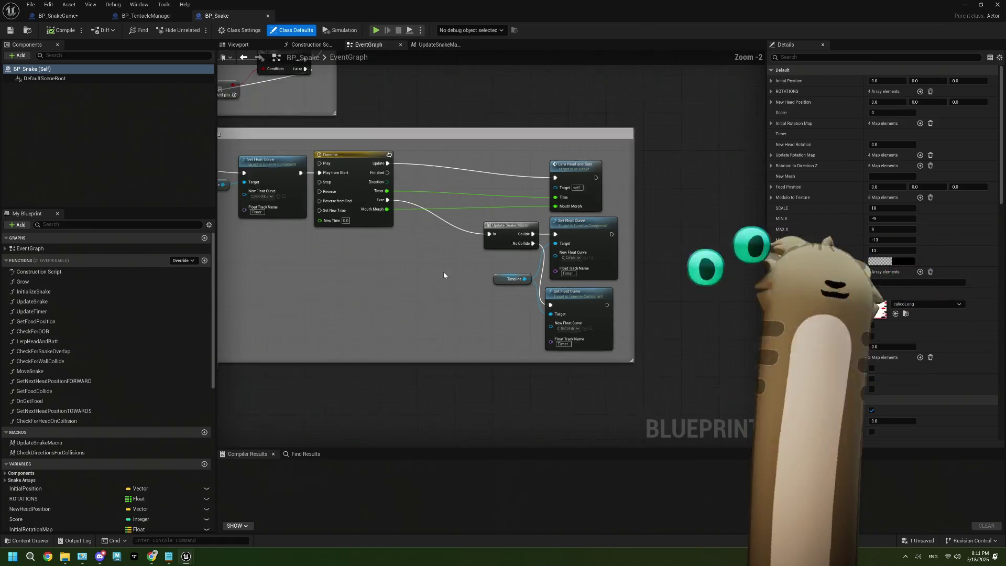
pyautogui.scroll(-3, 443, 274)
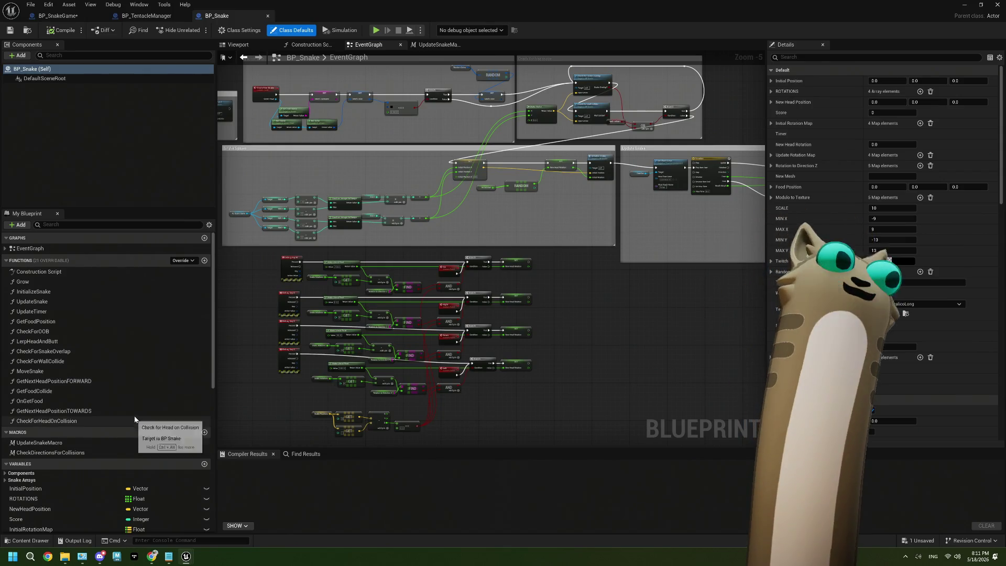
pyautogui.doubleClick(58, 399)
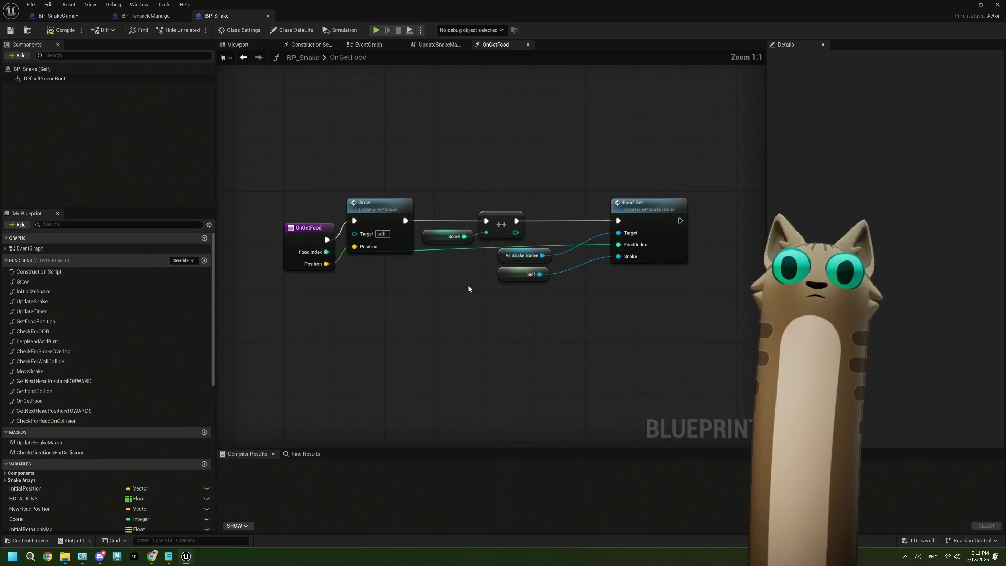
# Jump from the Food Get call in OnGetFood to its custom event in BP_SnakeGame
pyautogui.scroll(-1, 471, 287)
pyautogui.scroll(1, 445, 285)
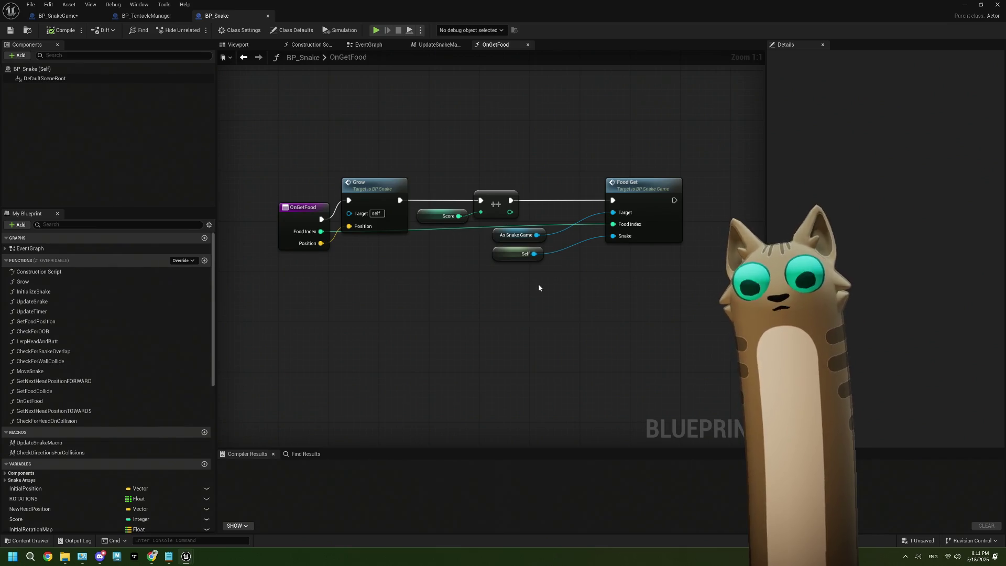
pyautogui.moveTo(538, 284); pyautogui.dragTo(513, 279)
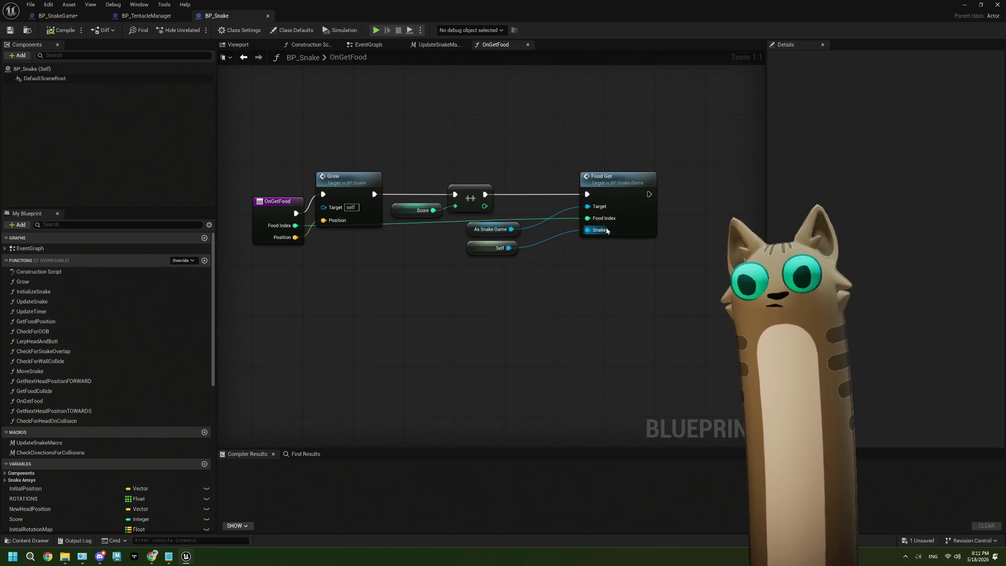
pyautogui.click(649, 232)
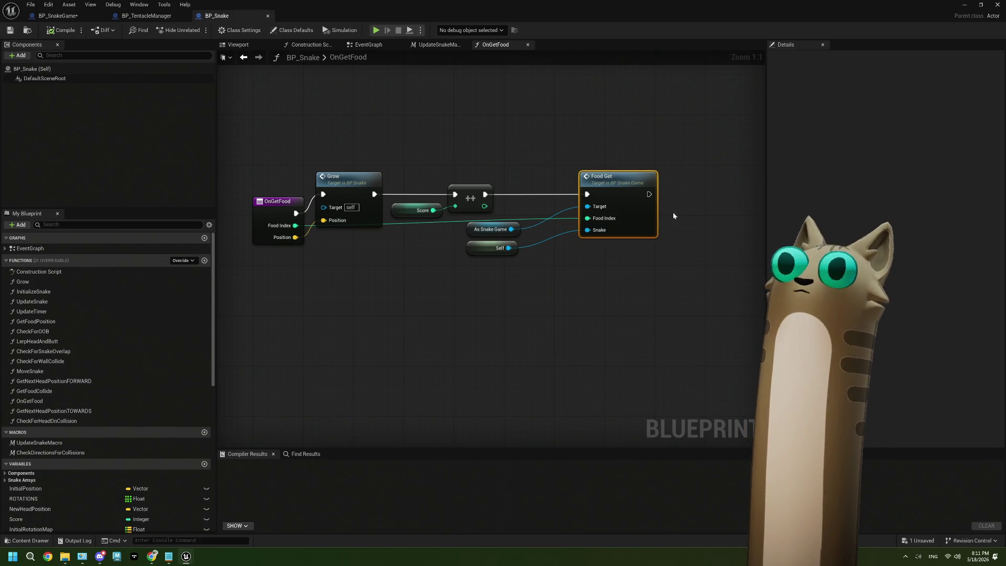
pyautogui.doubleClick(647, 218)
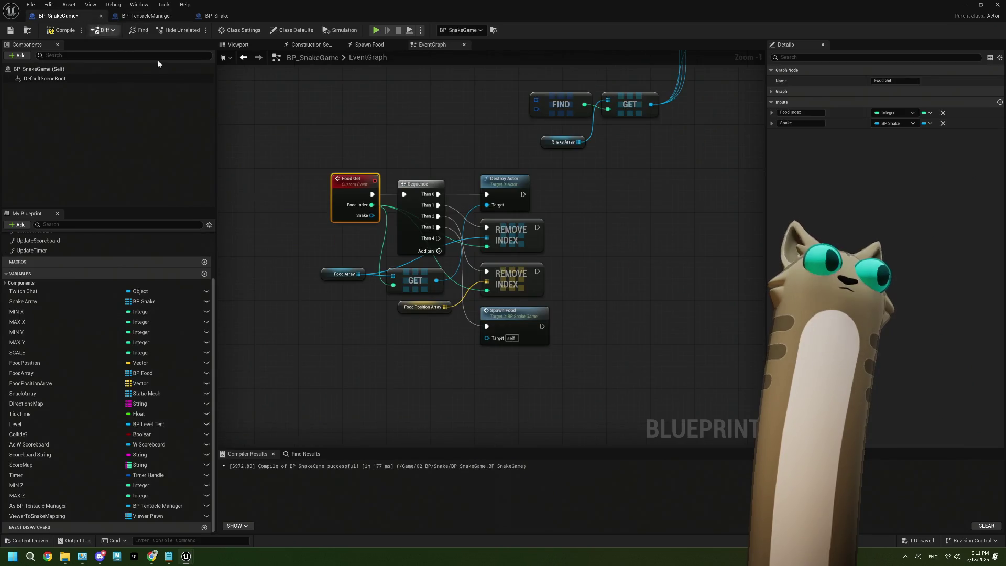
# Add a third Food Get input named Viewer Pawn, typed as a Viewer Pawn object reference
pyautogui.moveTo(357, 216); pyautogui.dragTo(310, 141)
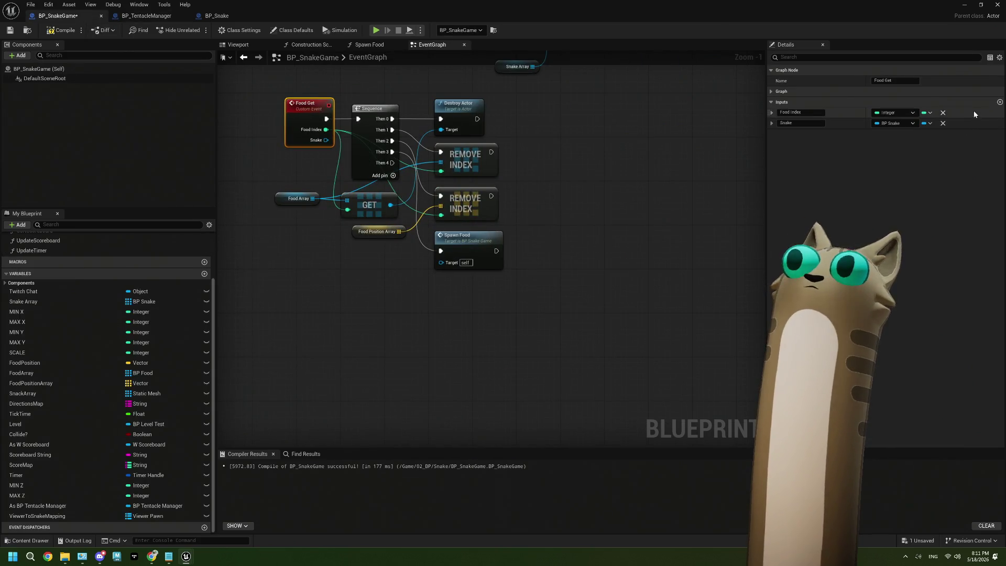
pyautogui.click(798, 134)
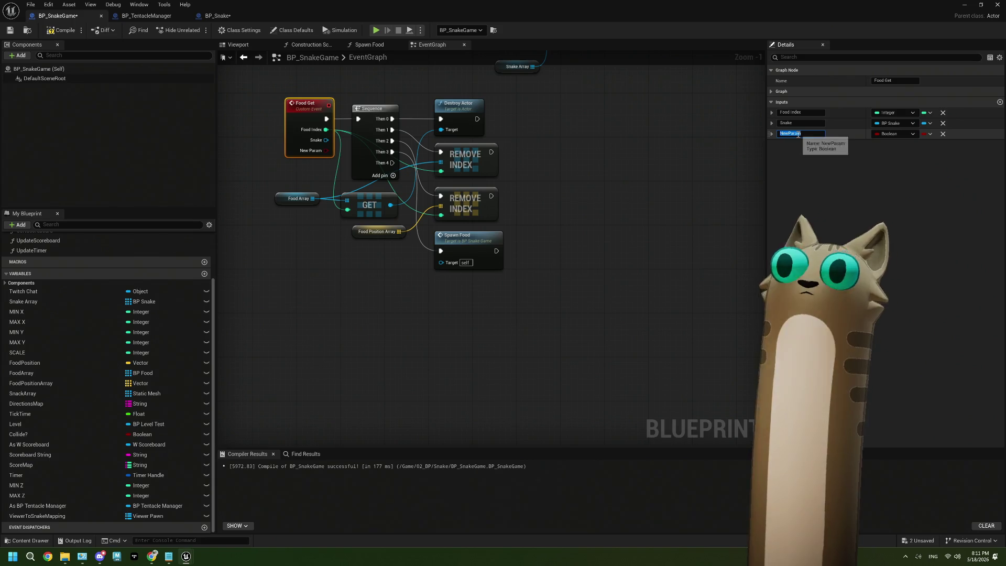
pyautogui.write('Viewer Pawn')
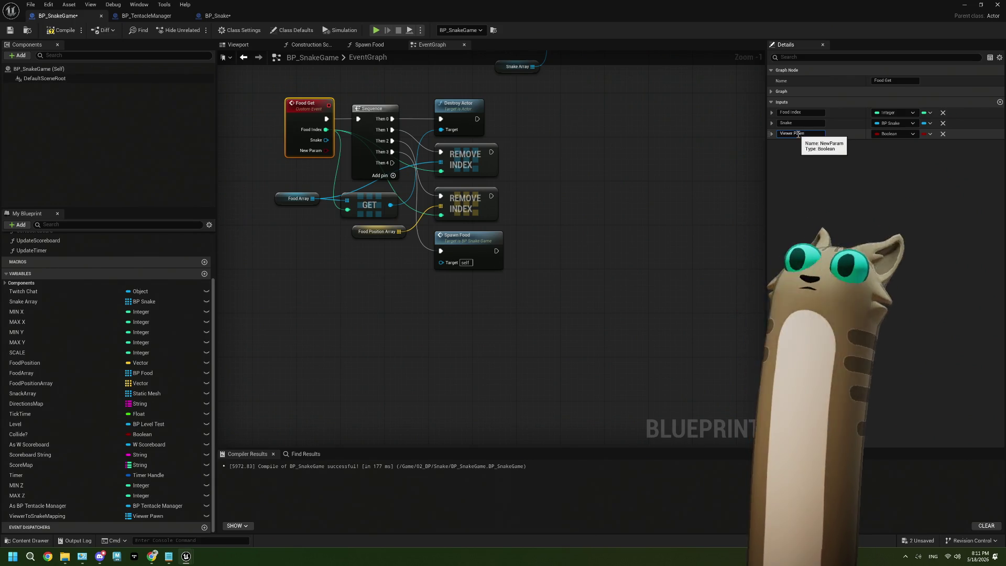
pyautogui.press('Return')
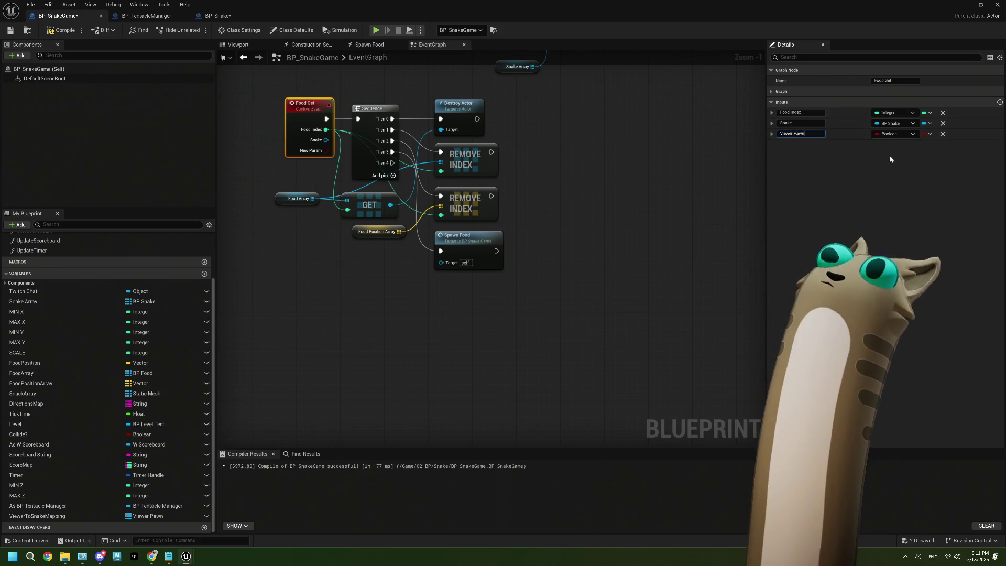
pyautogui.click(883, 135)
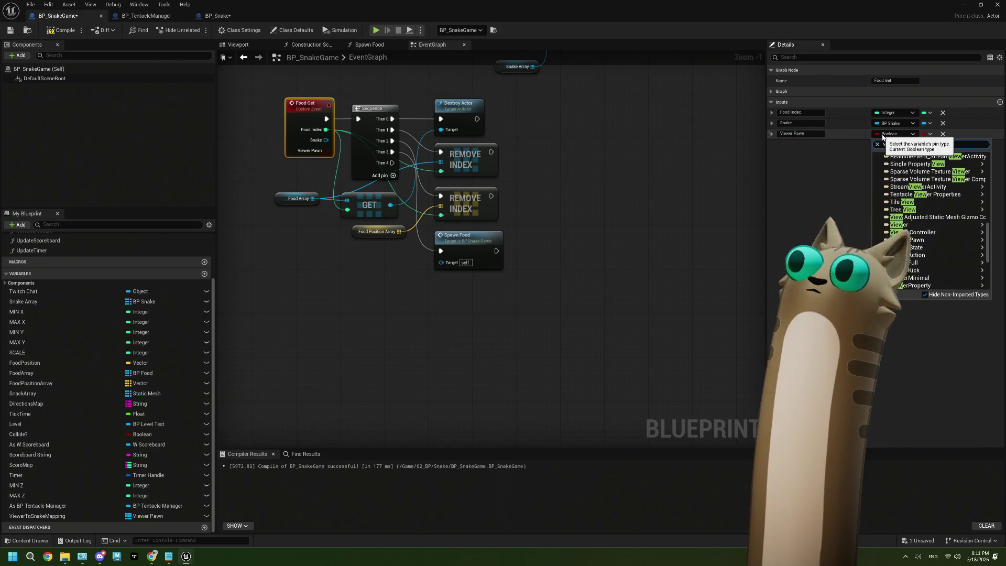
pyautogui.write('er')
pyautogui.moveTo(923, 243)
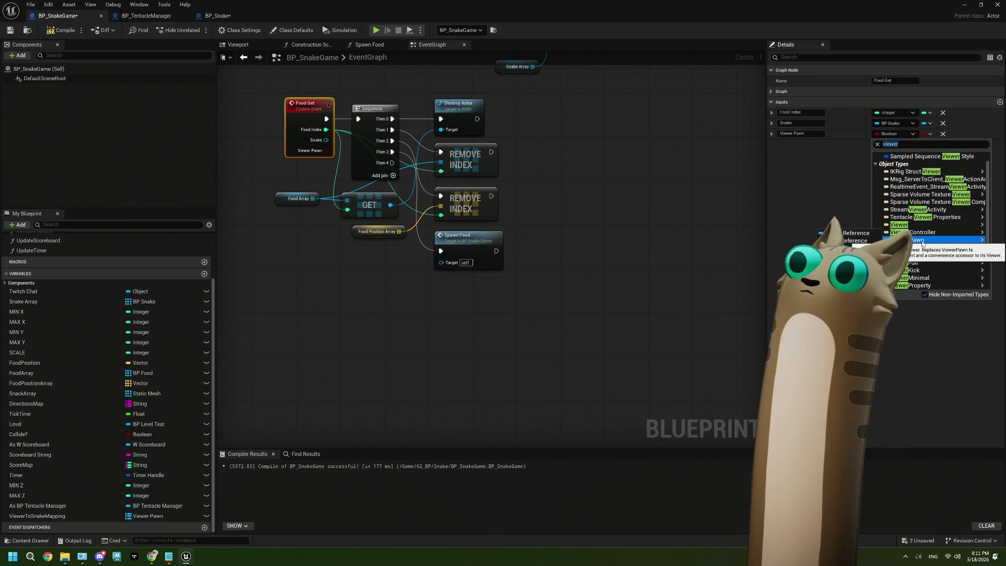
pyautogui.click(573, 275)
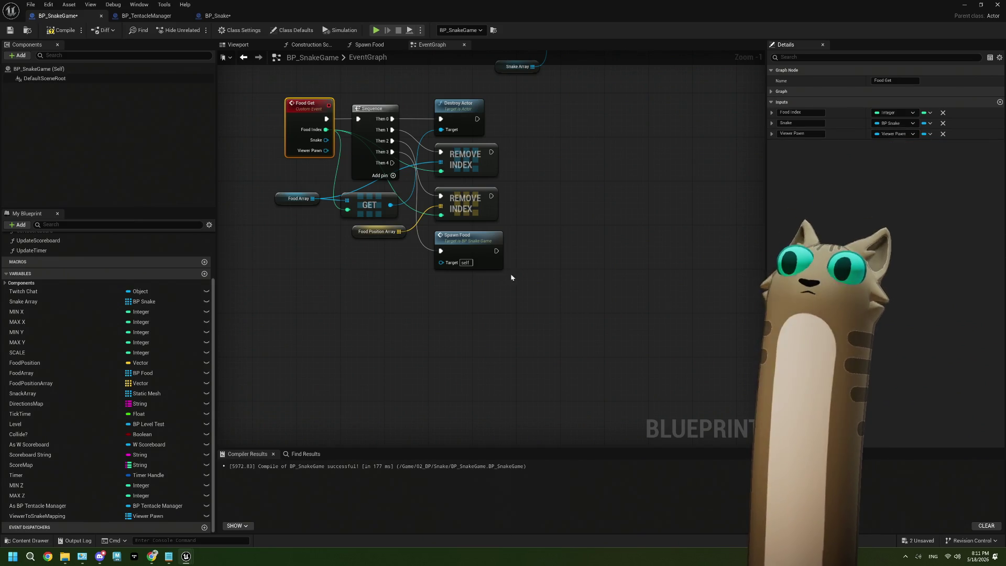
# Add a Get Viewer node fed by the Food Get event's Viewer Pawn pin
pyautogui.moveTo(326, 188); pyautogui.dragTo(402, 156)
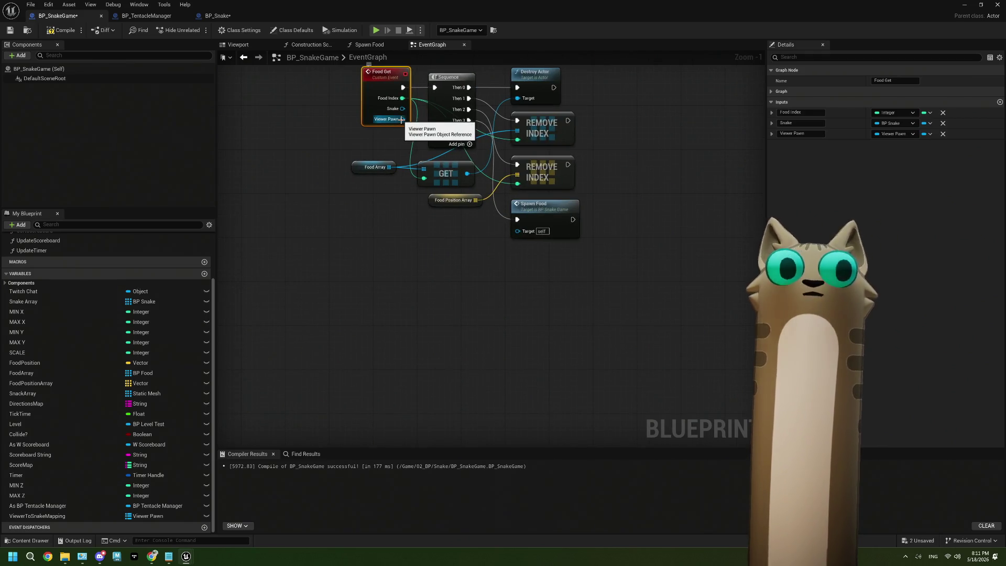
pyautogui.moveTo(402, 120); pyautogui.dragTo(439, 294)
pyautogui.write('get')
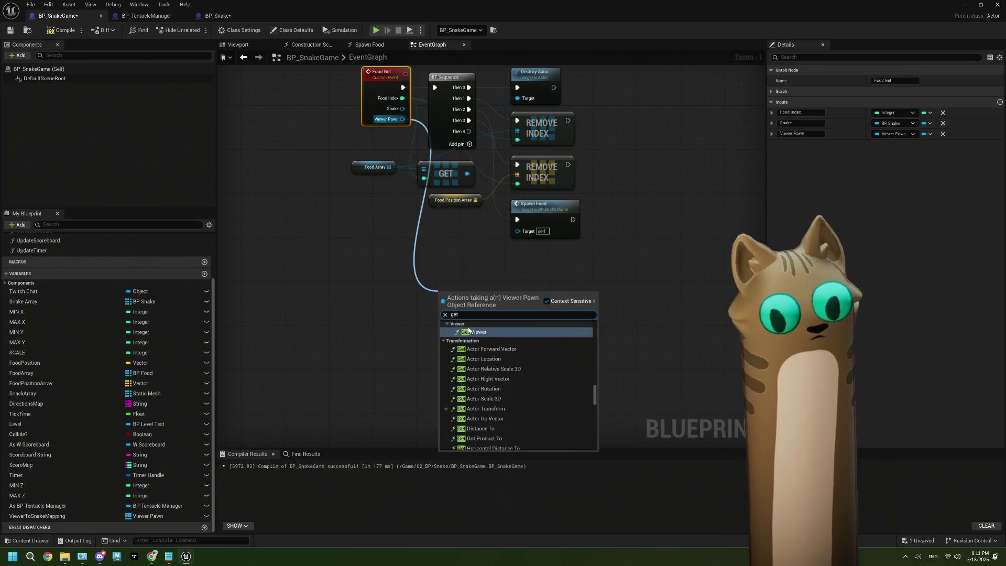
pyautogui.click(471, 332)
# Add a Set Number Property node targeting the viewer, executed from the sequence's Then 4
pyautogui.moveTo(496, 307); pyautogui.dragTo(532, 297)
pyautogui.write('set prop')
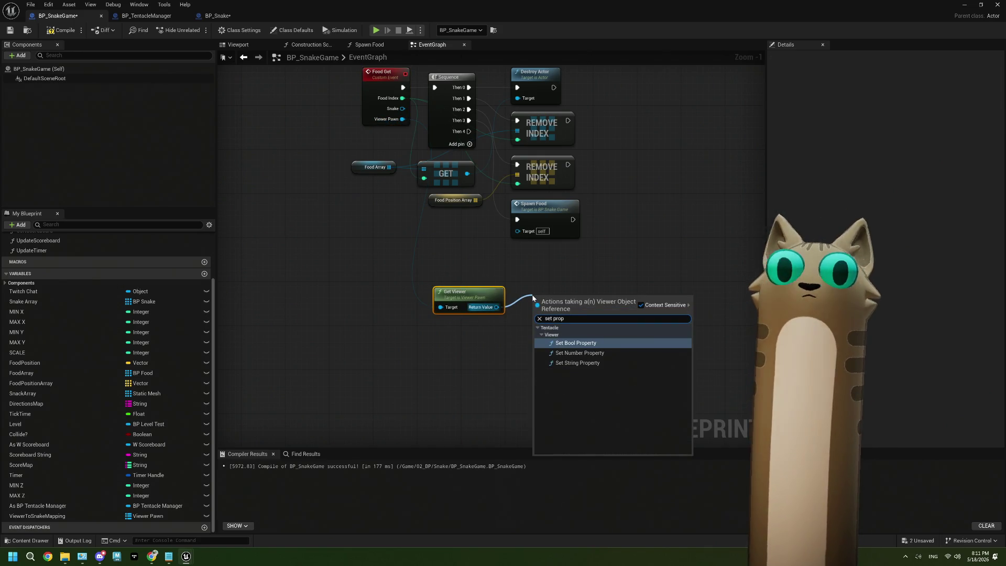
pyautogui.click(579, 352)
pyautogui.moveTo(563, 309)
pyautogui.mouseDown()
pyautogui.moveTo(548, 257)
pyautogui.moveTo(545, 266)
pyautogui.mouseUp()
pyautogui.moveTo(460, 293); pyautogui.dragTo(438, 277)
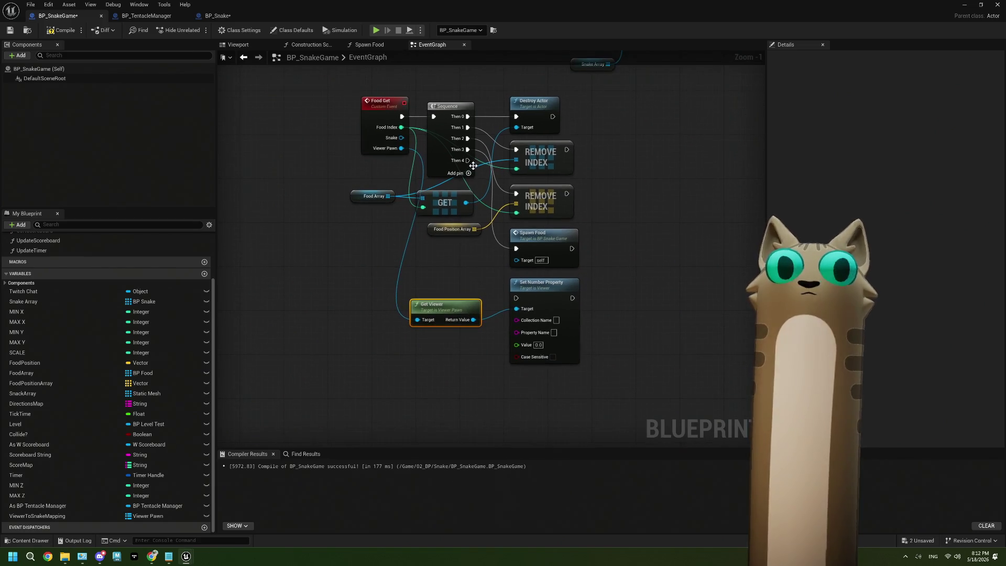
pyautogui.moveTo(468, 161)
pyautogui.mouseDown()
pyautogui.moveTo(495, 288)
pyautogui.moveTo(517, 298)
pyautogui.moveTo(469, 301)
pyautogui.mouseUp()
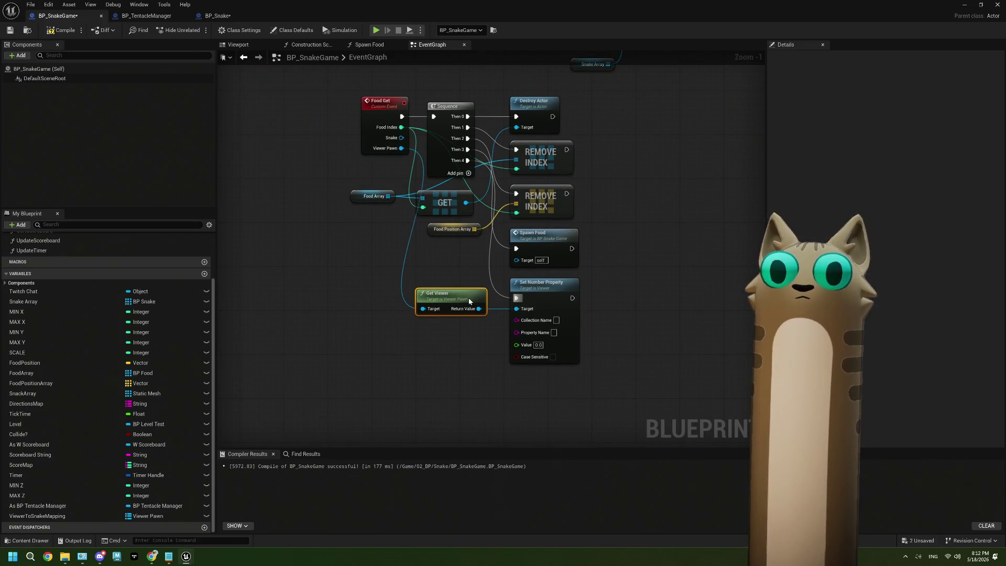
pyautogui.moveTo(444, 352); pyautogui.dragTo(466, 340)
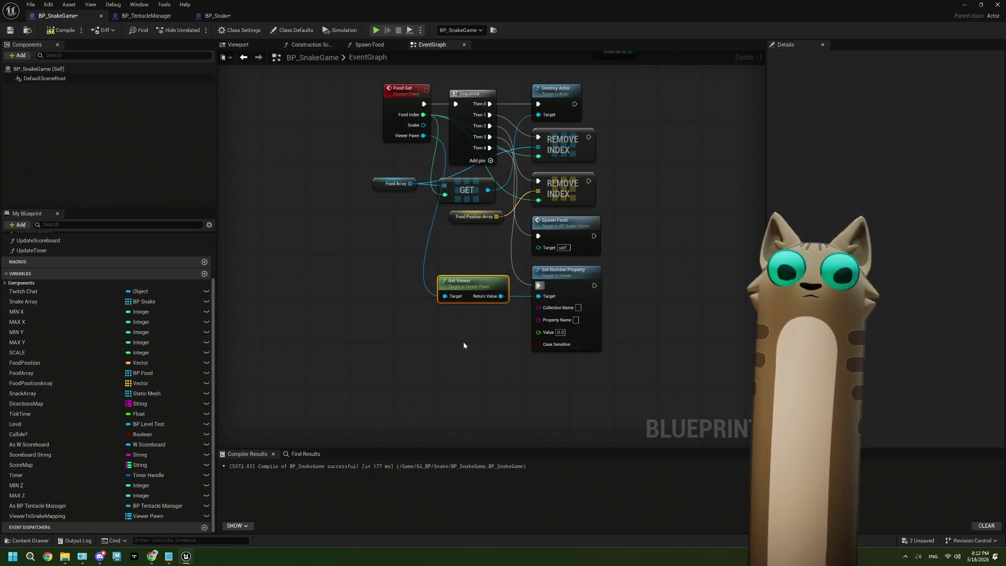
# Add a Get Number Property node reading from Get Viewer's return value, placed beneath it
pyautogui.moveTo(474, 299)
pyautogui.mouseDown()
pyautogui.moveTo(348, 293)
pyautogui.moveTo(315, 344)
pyautogui.moveTo(294, 351)
pyautogui.mouseUp()
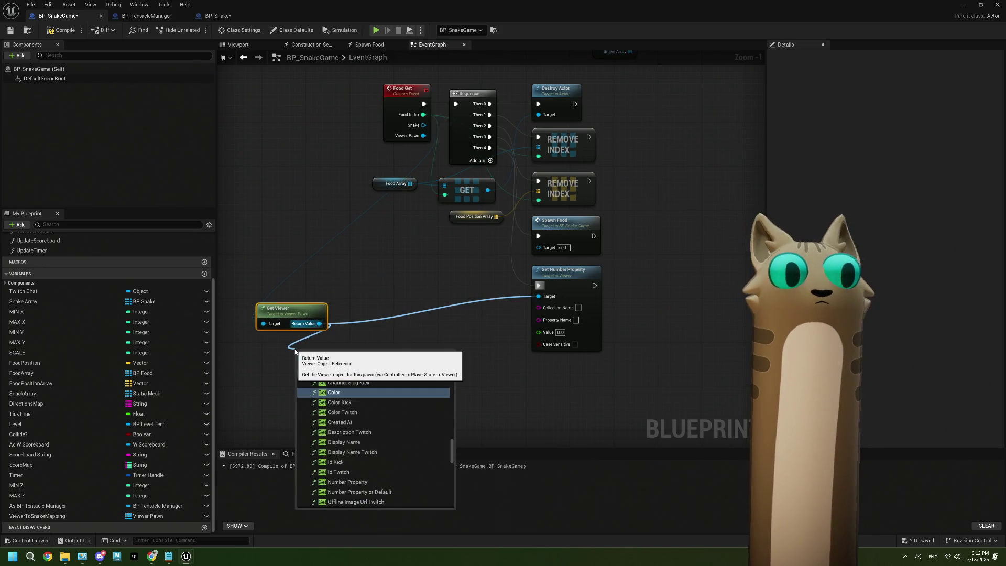
pyautogui.write('pro')
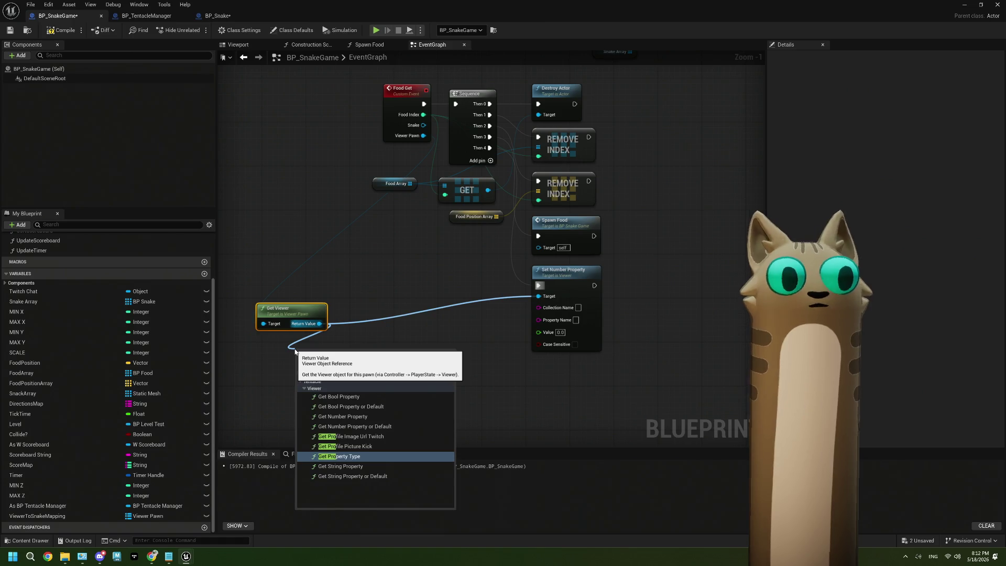
pyautogui.click(361, 416)
pyautogui.moveTo(333, 296); pyautogui.dragTo(323, 291)
pyautogui.moveTo(342, 359); pyautogui.dragTo(319, 325)
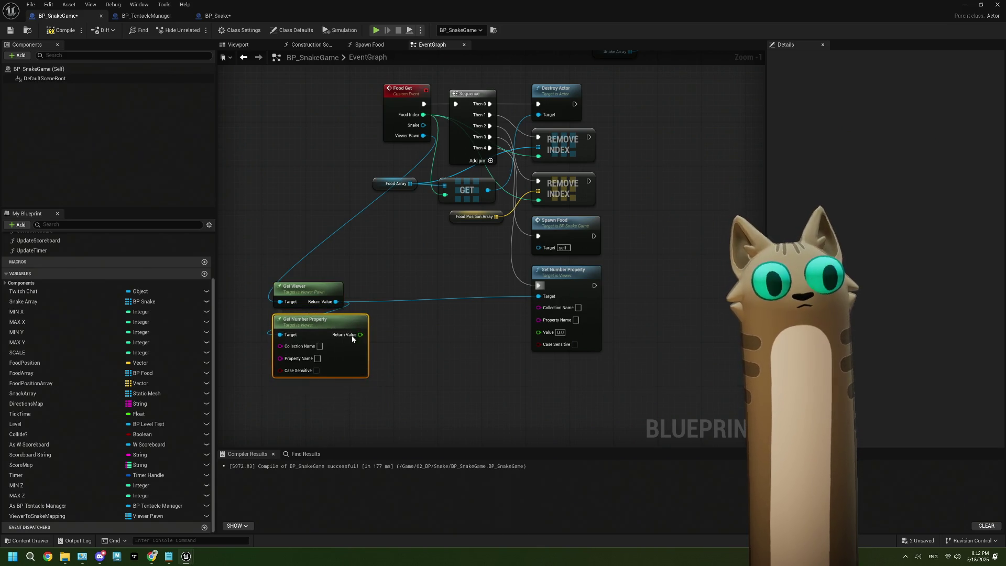
# Set its Collection Name to NoodleSnakeGame and Property Name to CurrentScore
pyautogui.click(319, 346)
pyautogui.click(319, 348)
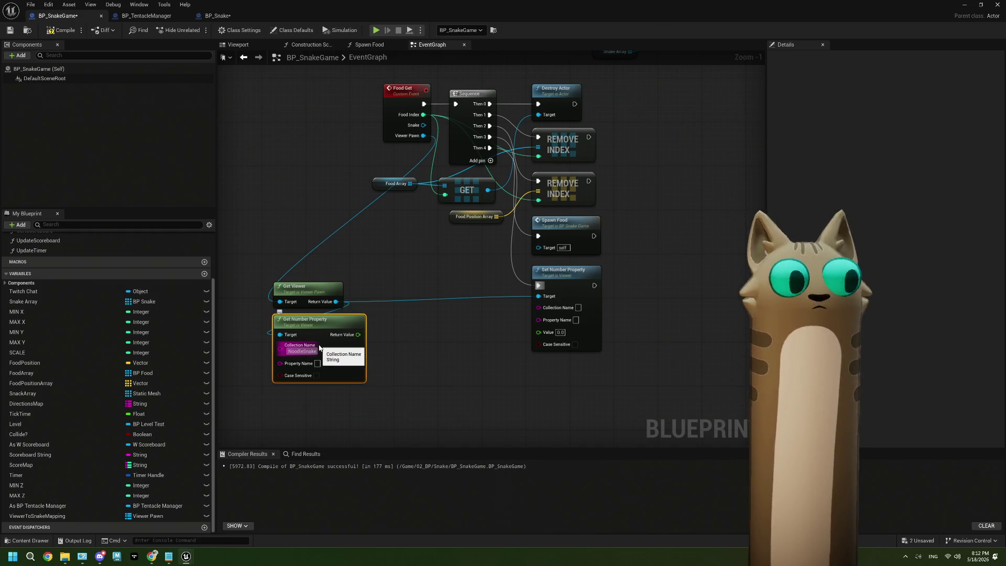
pyautogui.write('Game')
pyautogui.press('Return')
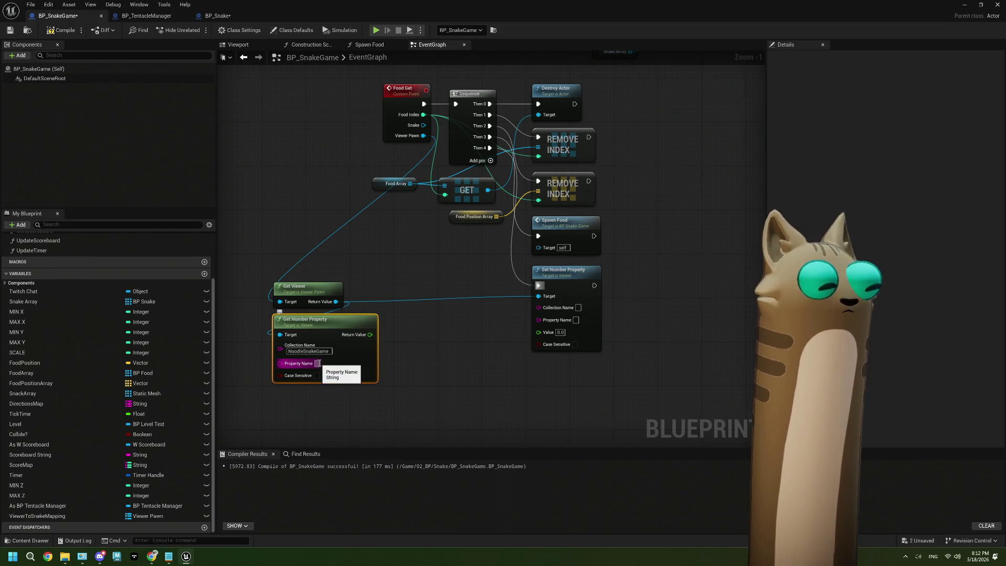
pyautogui.click(319, 363)
pyautogui.write('CurrentScore')
pyautogui.press('Return')
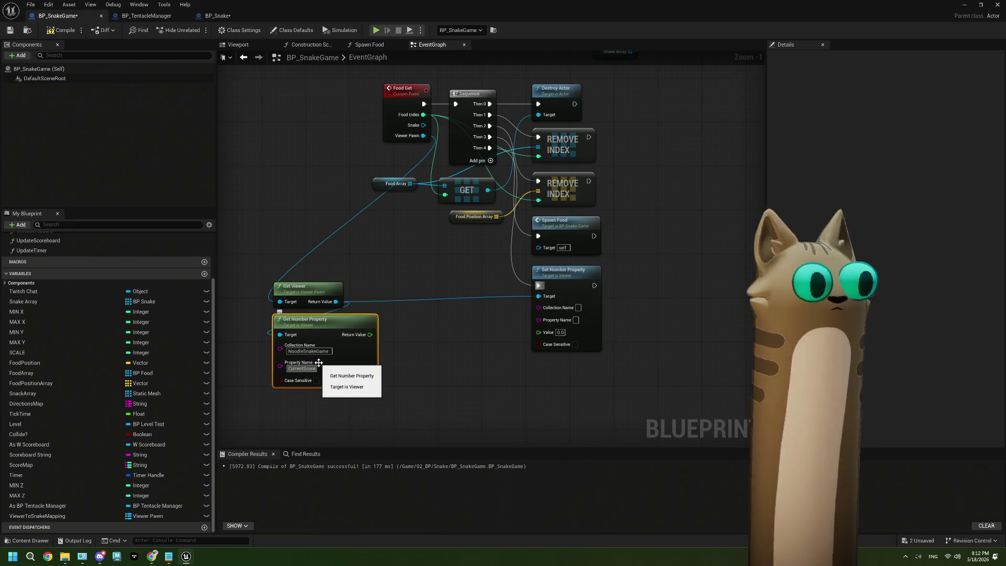
# Increment the read CurrentScore with an Increment Float node and feed it into Set Number Property's Value
pyautogui.moveTo(399, 392); pyautogui.dragTo(391, 383)
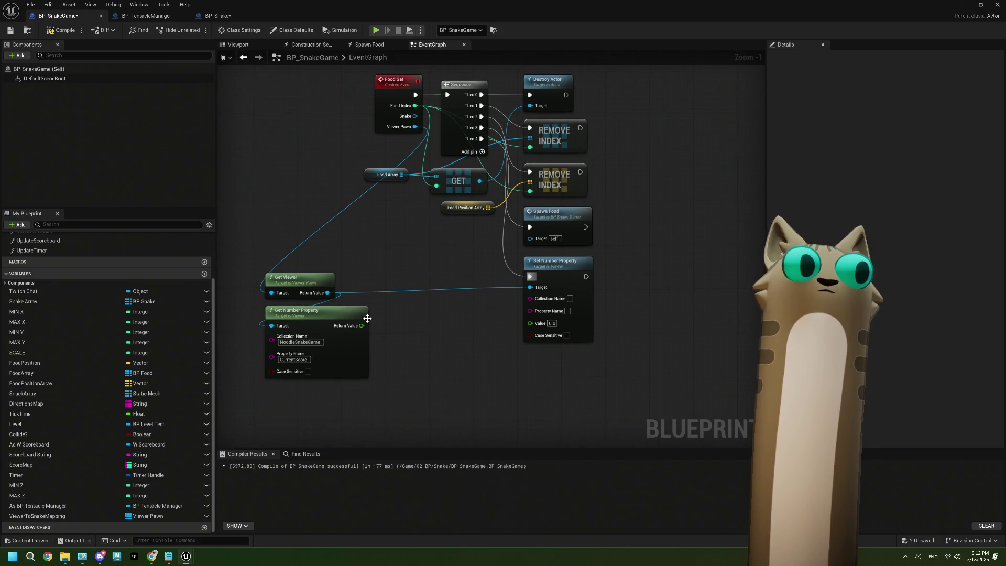
pyautogui.moveTo(363, 325); pyautogui.dragTo(397, 328)
pyautogui.write('add')
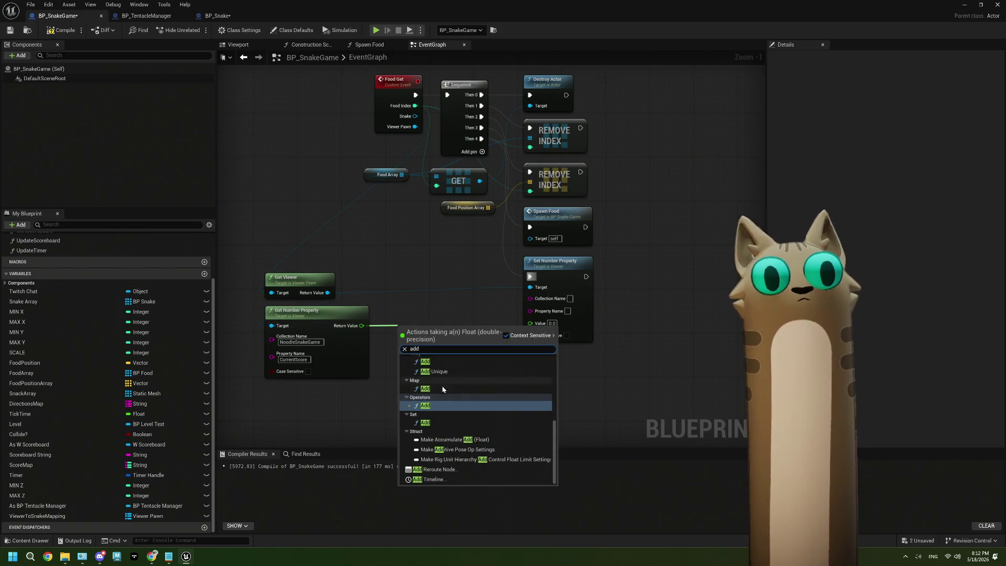
pyautogui.press('BackSpace')
pyautogui.press('BackSpace')
pyautogui.press('BackSpace')
pyautogui.write('++')
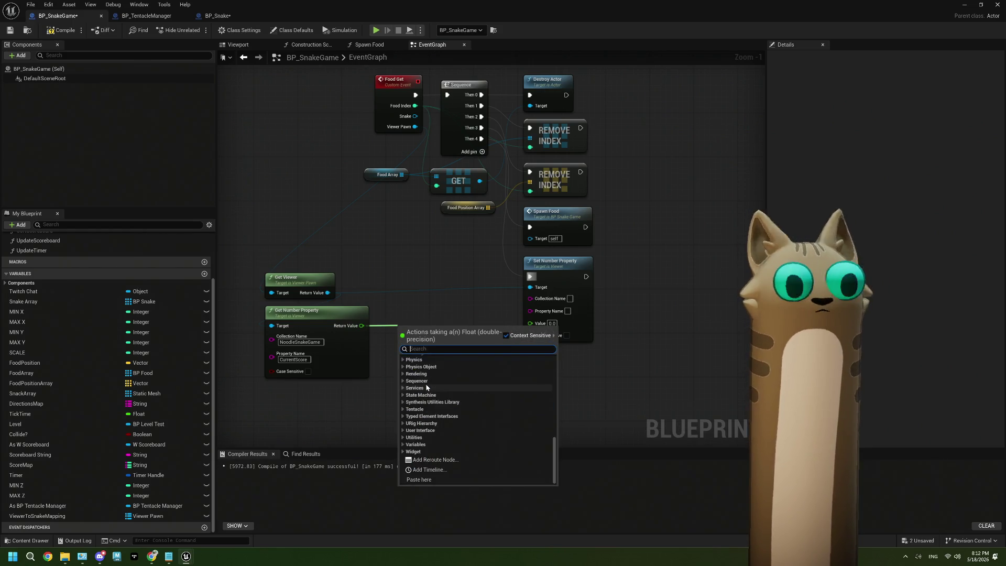
pyautogui.click(437, 372)
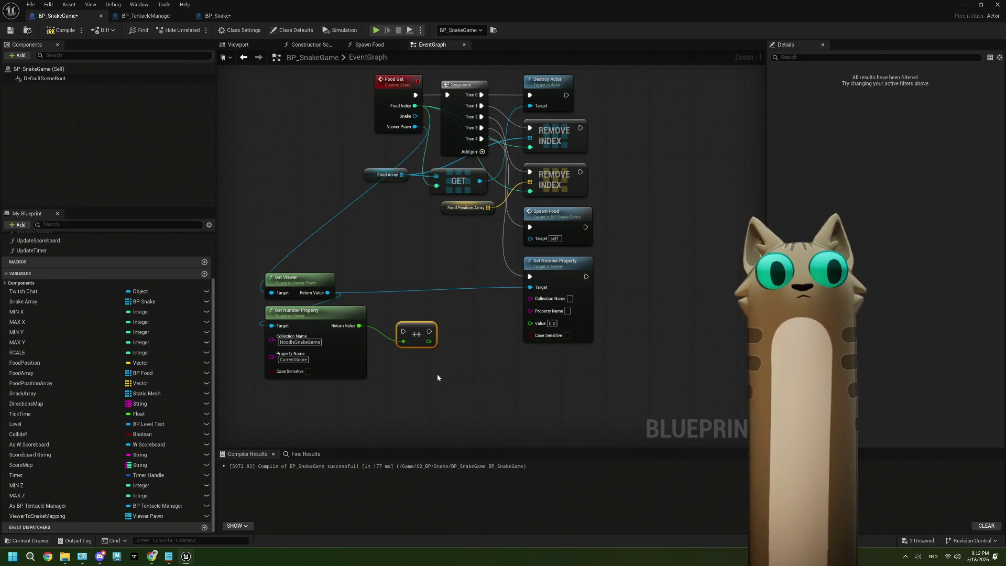
pyautogui.moveTo(433, 321); pyautogui.dragTo(443, 317)
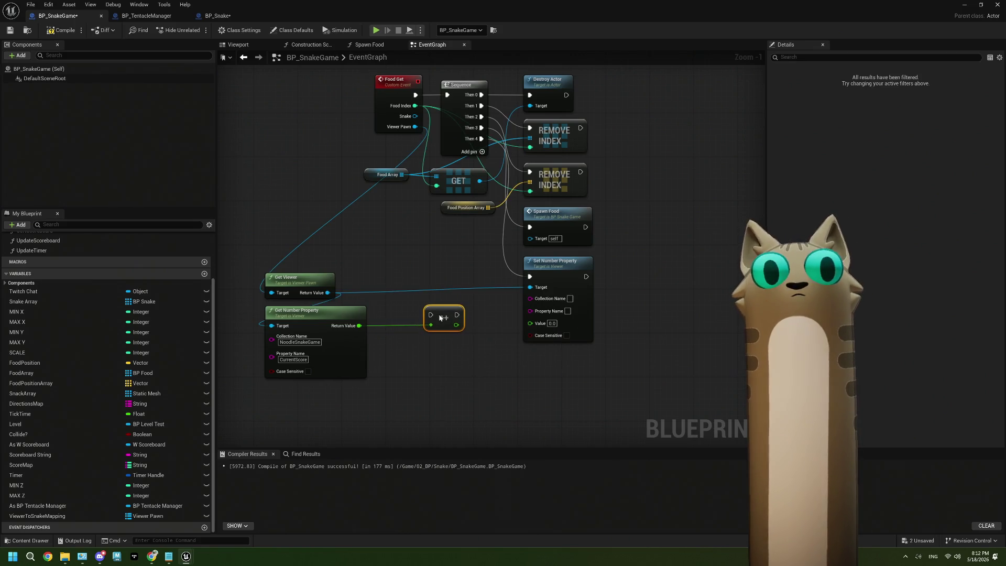
pyautogui.moveTo(530, 277)
pyautogui.mouseDown()
pyautogui.moveTo(432, 318)
pyautogui.moveTo(530, 277)
pyautogui.mouseUp()
pyautogui.moveTo(454, 311); pyautogui.dragTo(492, 271)
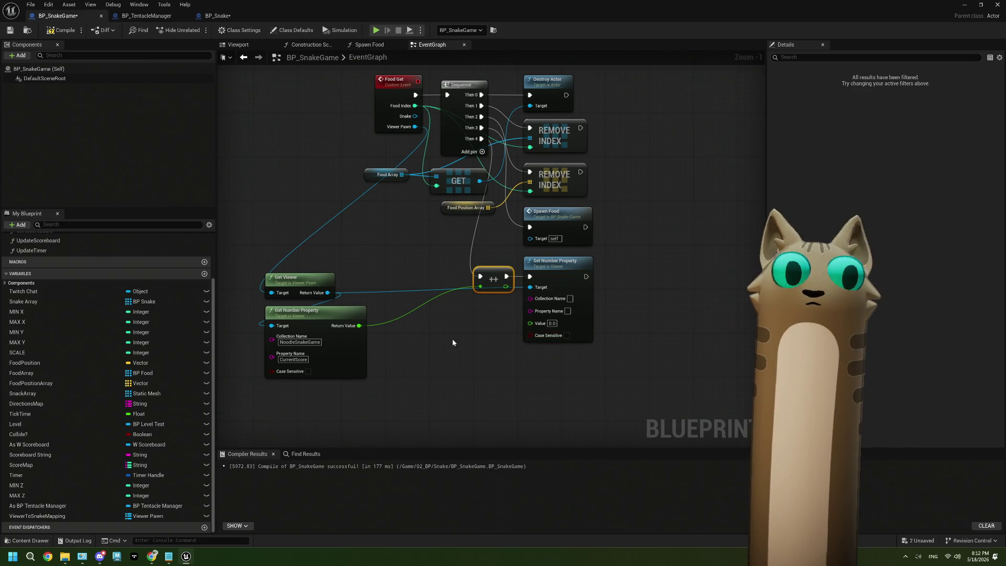
pyautogui.moveTo(305, 266)
pyautogui.mouseDown()
pyautogui.moveTo(340, 325)
pyautogui.moveTo(426, 313)
pyautogui.mouseUp()
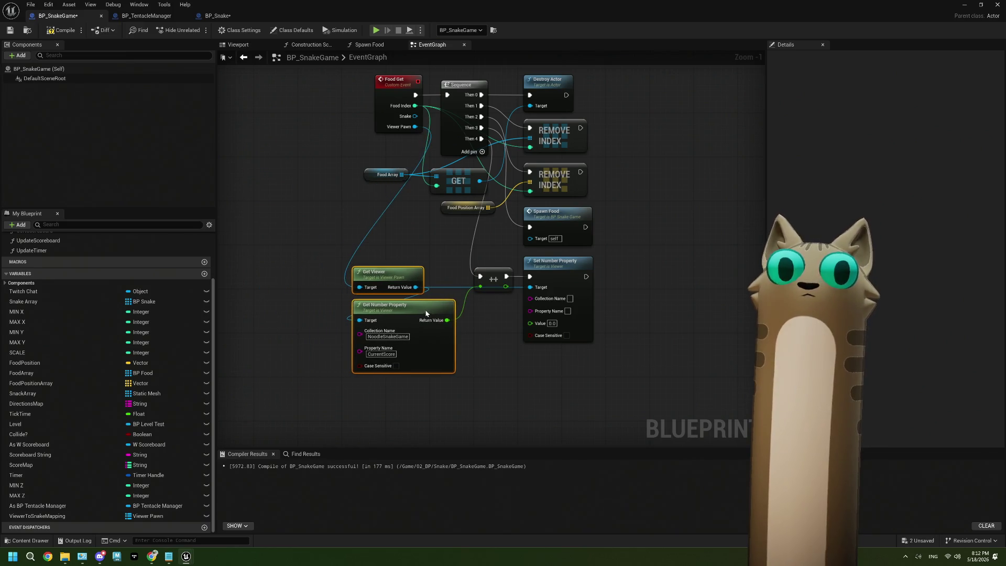
pyautogui.moveTo(506, 286); pyautogui.dragTo(530, 322)
# Copy NoodleSnakeGame and CurrentScore from the getter into Set Number Property's Collection and Property Name
pyautogui.rightClick(381, 338)
pyautogui.click(398, 361)
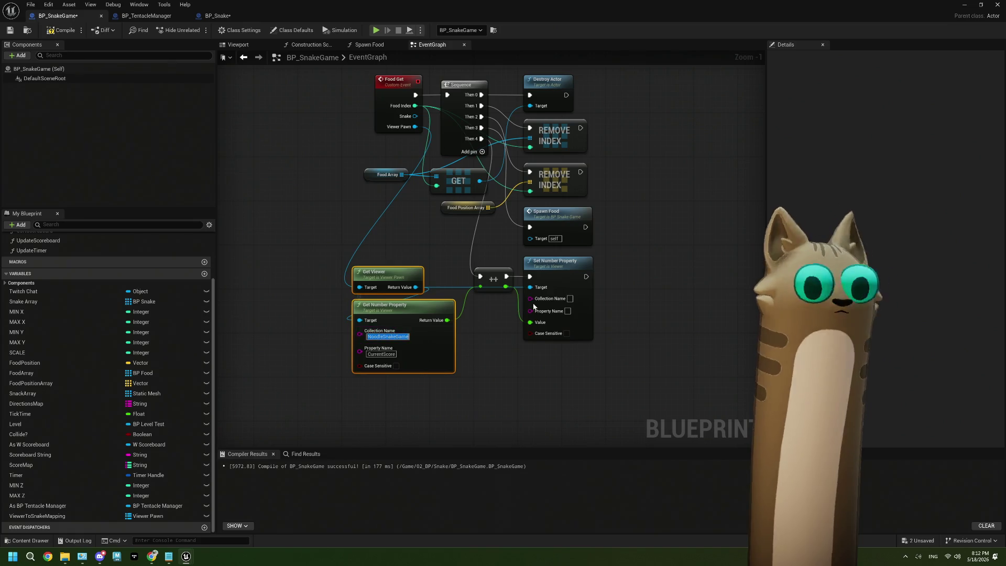
pyautogui.click(565, 303)
pyautogui.write('NoodleSnakeGame')
pyautogui.rightClick(380, 354)
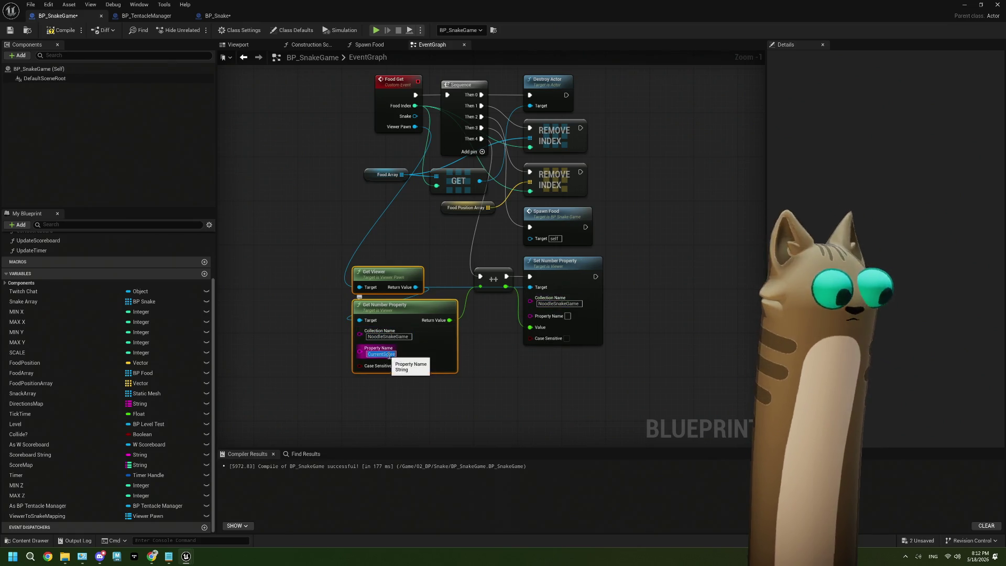
pyautogui.click(398, 376)
pyautogui.click(567, 315)
pyautogui.write('CurrentScore')
pyautogui.click(605, 322)
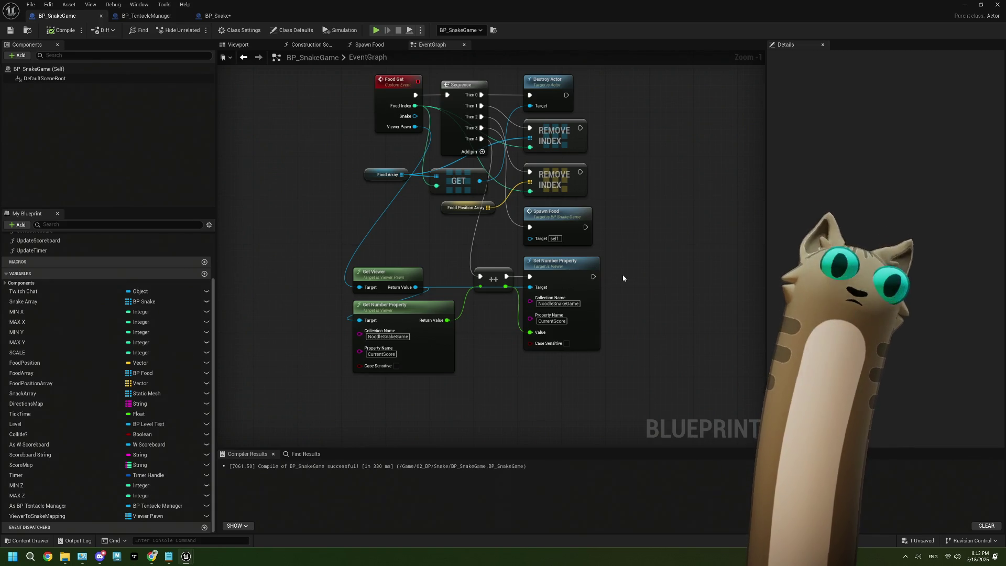
# From Class Defaults' Events section, create a custom event bound to On End Play
pyautogui.scroll(-4, 623, 277)
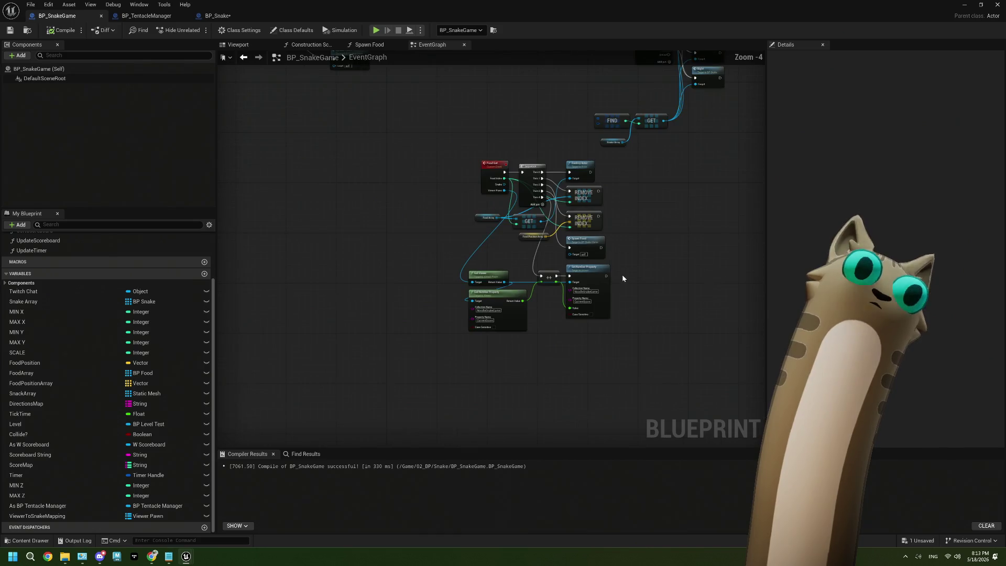
pyautogui.moveTo(620, 263); pyautogui.dragTo(411, 251)
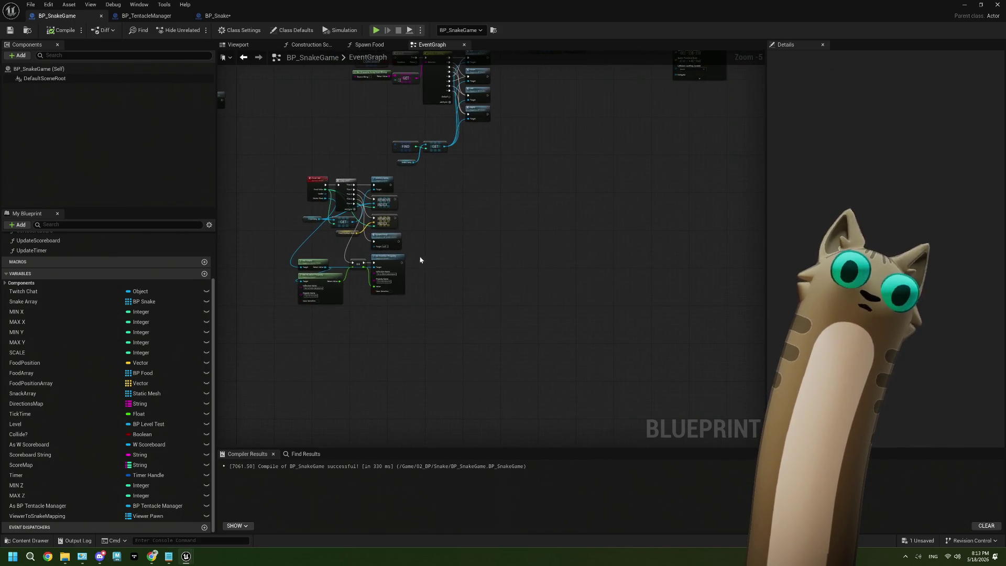
pyautogui.click(57, 70)
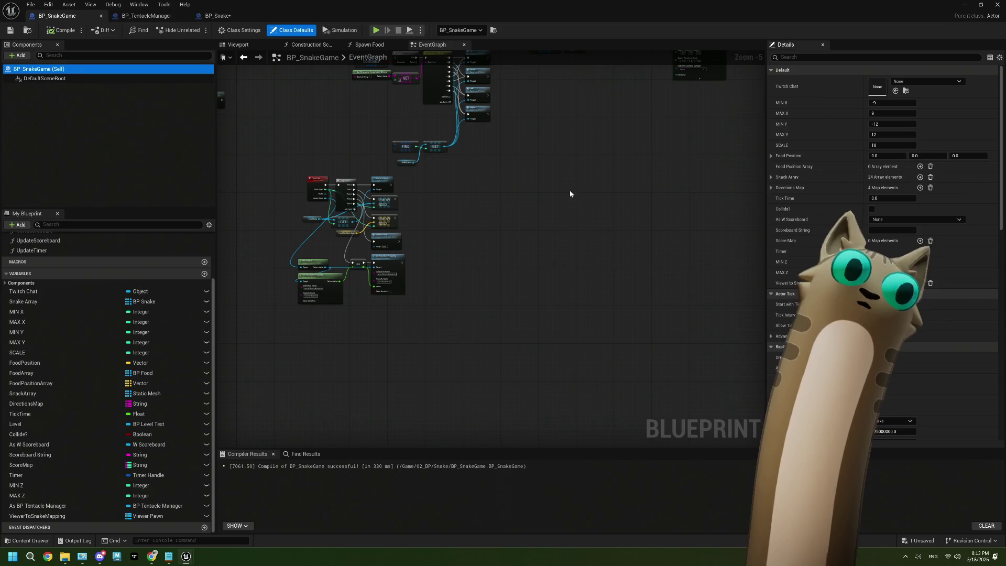
pyautogui.scroll(-8, 883, 246)
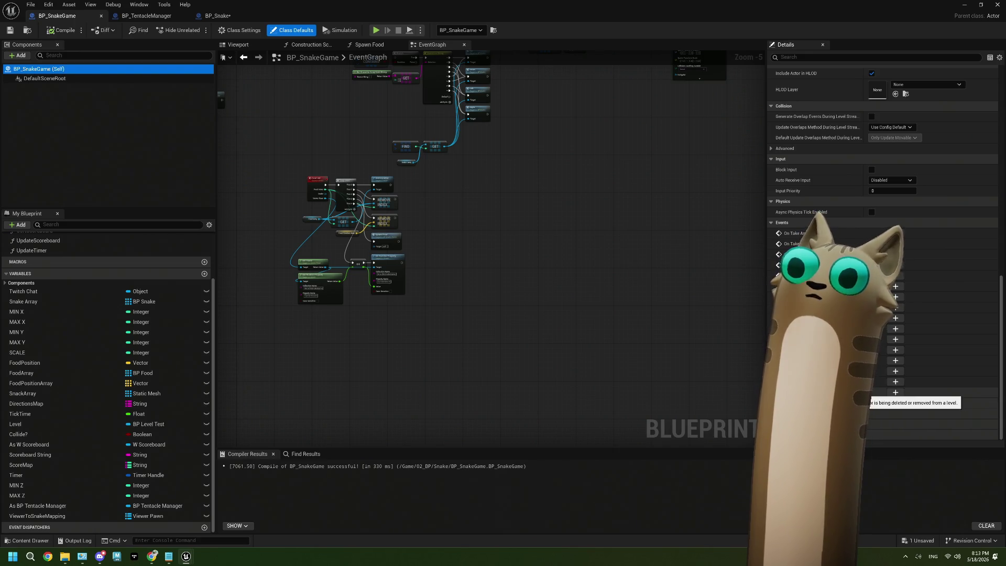
pyautogui.click(895, 392)
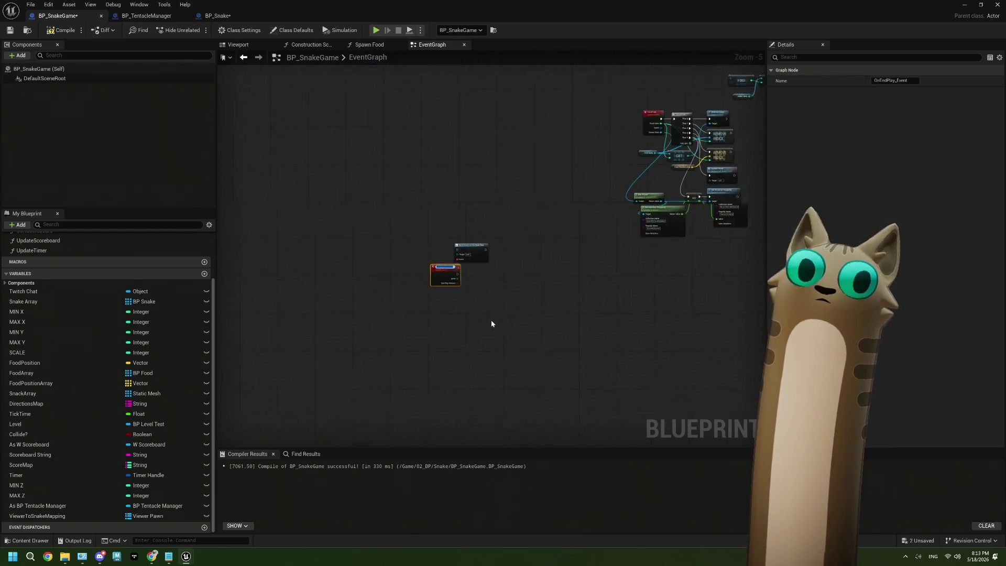
# Name the event OnEndPlay_Event and wire a new Sequence output into Bind Event to On End Play
pyautogui.click(519, 313)
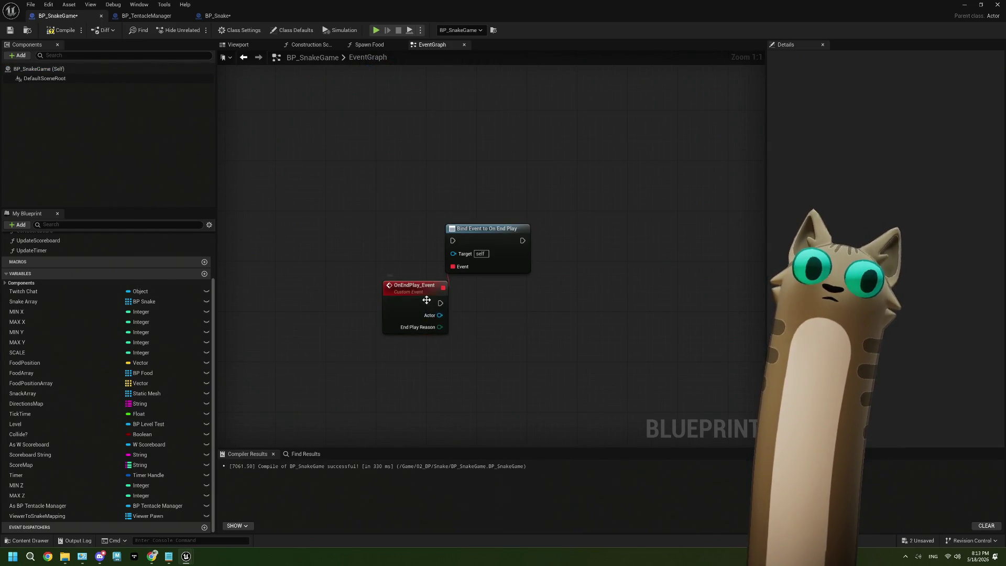
pyautogui.moveTo(420, 295); pyautogui.dragTo(382, 296)
pyautogui.scroll(-4, 519, 313)
pyautogui.scroll(-6, 519, 313)
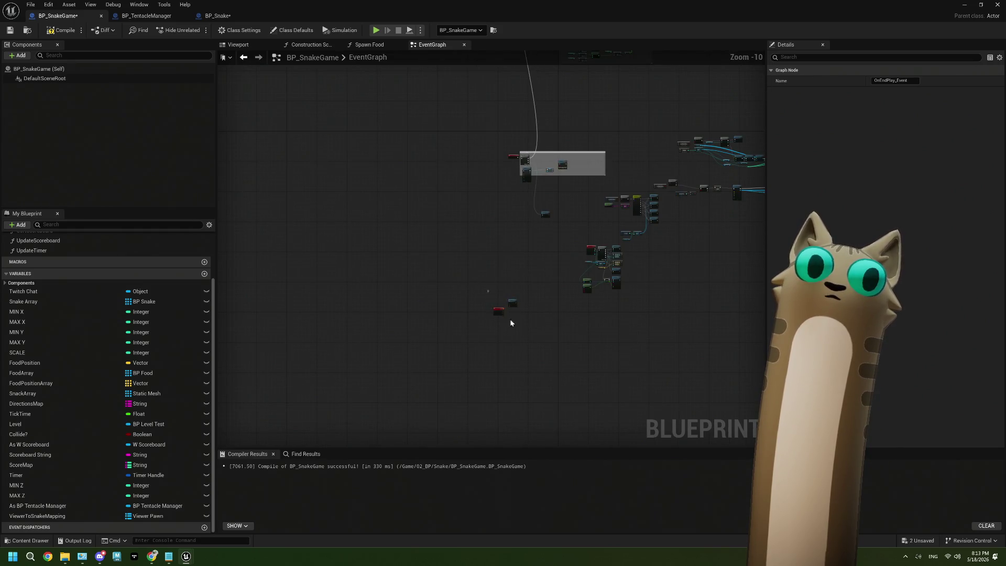
pyautogui.moveTo(512, 306); pyautogui.dragTo(516, 287)
pyautogui.scroll(6, 537, 186)
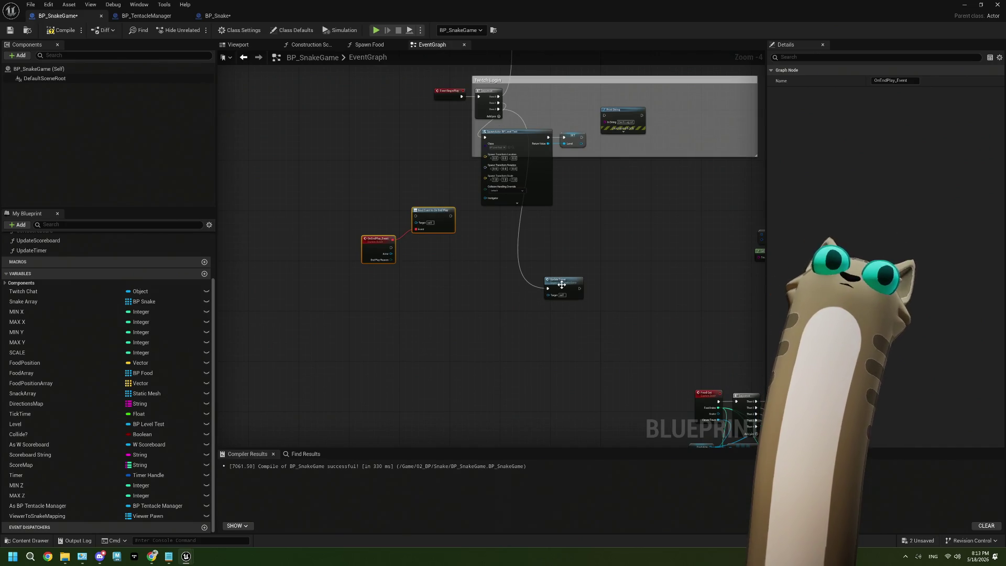
pyautogui.moveTo(562, 285); pyautogui.dragTo(503, 224)
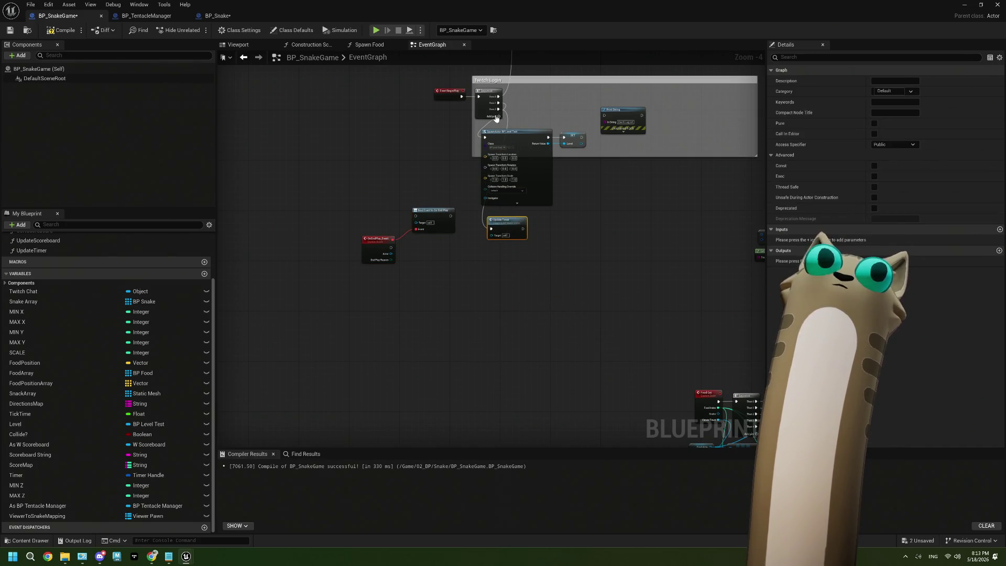
pyautogui.click(496, 117)
pyautogui.moveTo(498, 115); pyautogui.dragTo(415, 215)
# Place a Viewer to Snake Mapping getter beside the OnEndPlay_Event node
pyautogui.scroll(4, 417, 267)
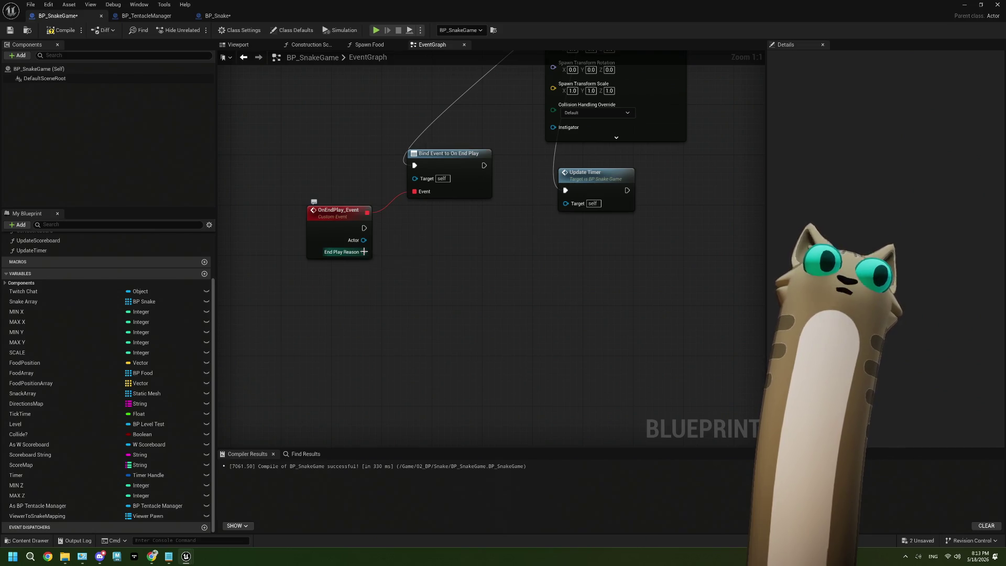
pyautogui.moveTo(363, 252); pyautogui.dragTo(360, 262)
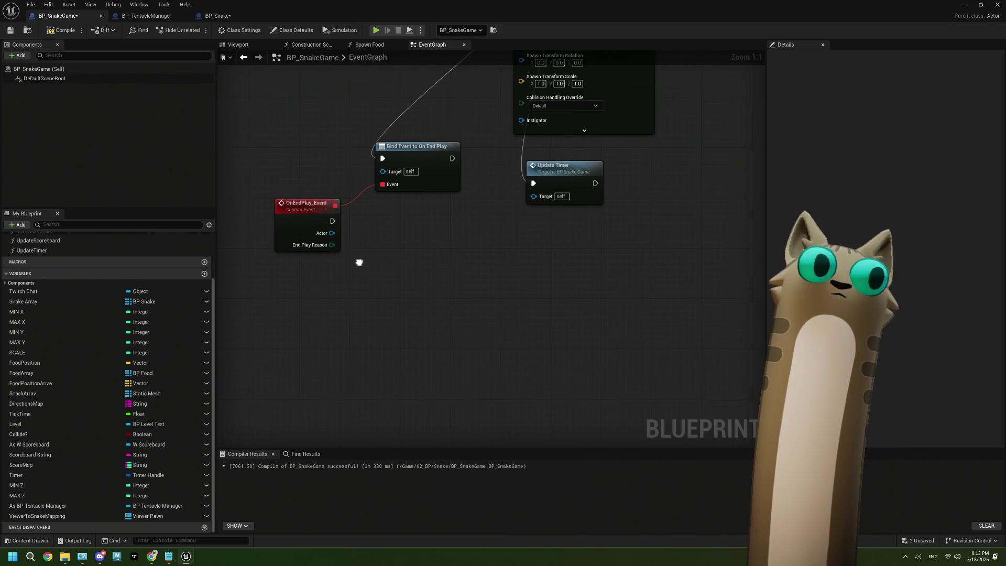
pyautogui.scroll(-4, 474, 284)
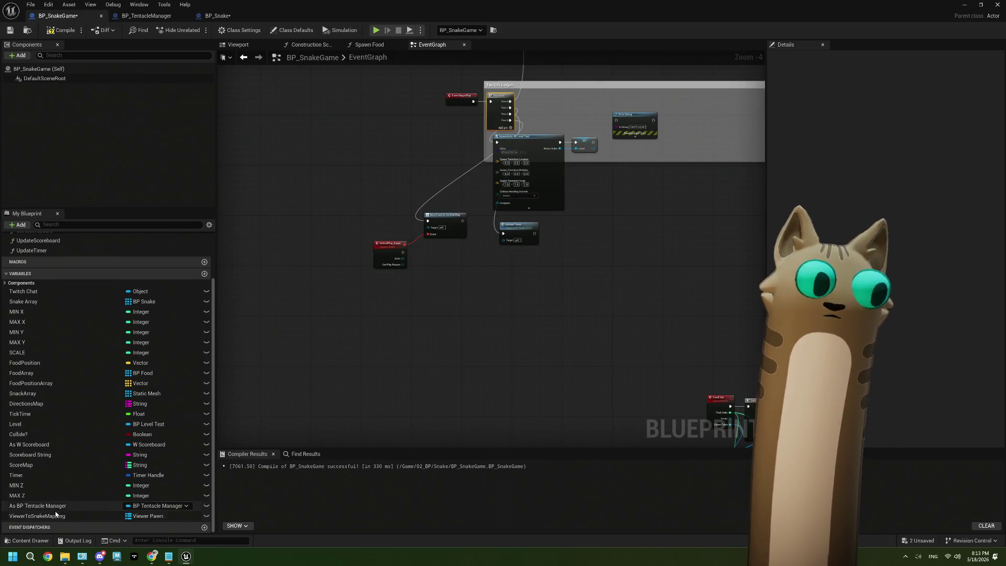
pyautogui.moveTo(37, 515)
pyautogui.mouseDown()
pyautogui.moveTo(331, 299)
pyautogui.moveTo(380, 302)
pyautogui.moveTo(428, 277)
pyautogui.mouseUp()
pyautogui.click(381, 305)
pyautogui.scroll(4, 380, 305)
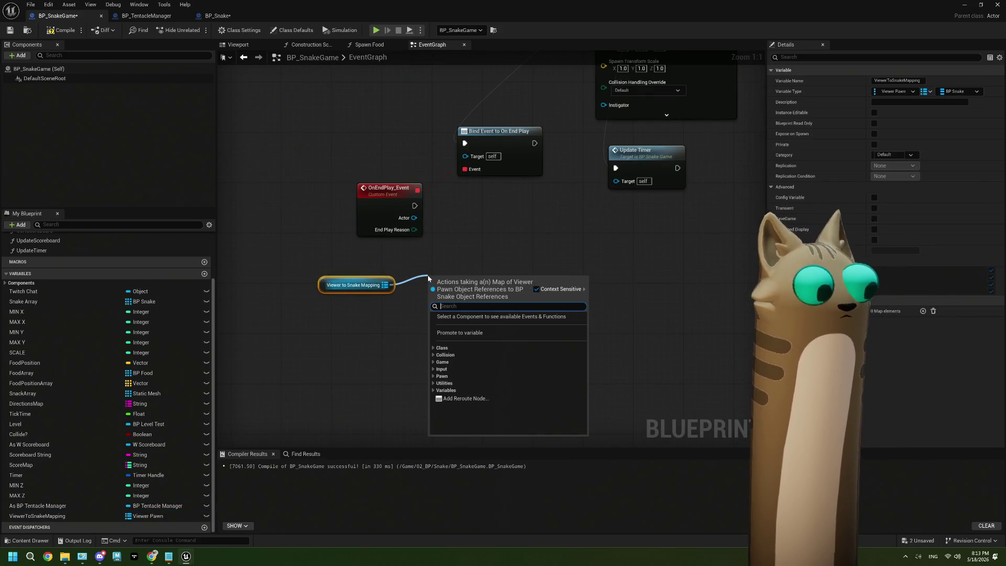
# Add a Keys node on Viewer to Snake Mapping, positioned beside OnEndPlay_Event
pyautogui.write('fore')
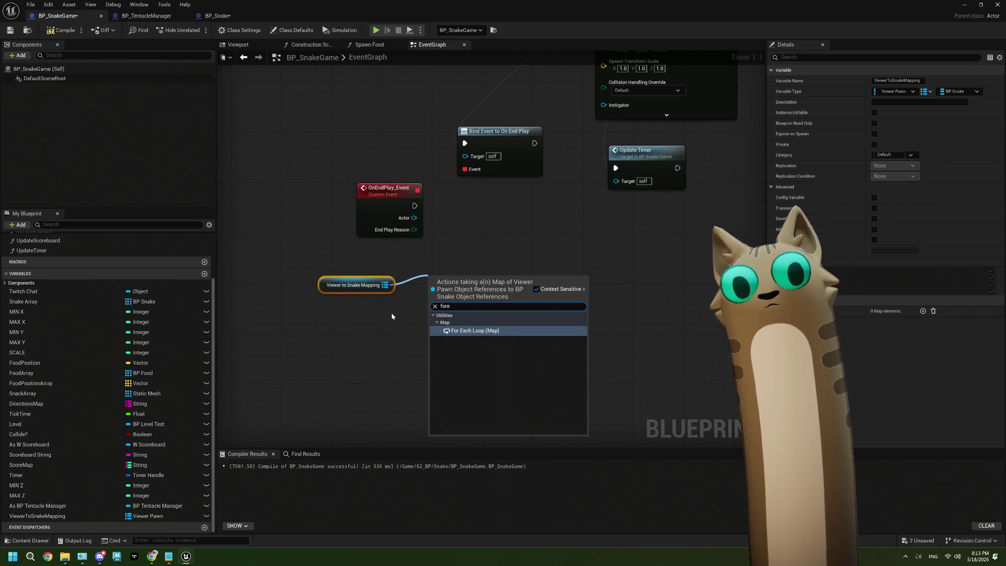
pyautogui.click(429, 314)
pyautogui.moveTo(385, 285)
pyautogui.mouseDown()
pyautogui.moveTo(426, 288)
pyautogui.moveTo(418, 289)
pyautogui.mouseUp()
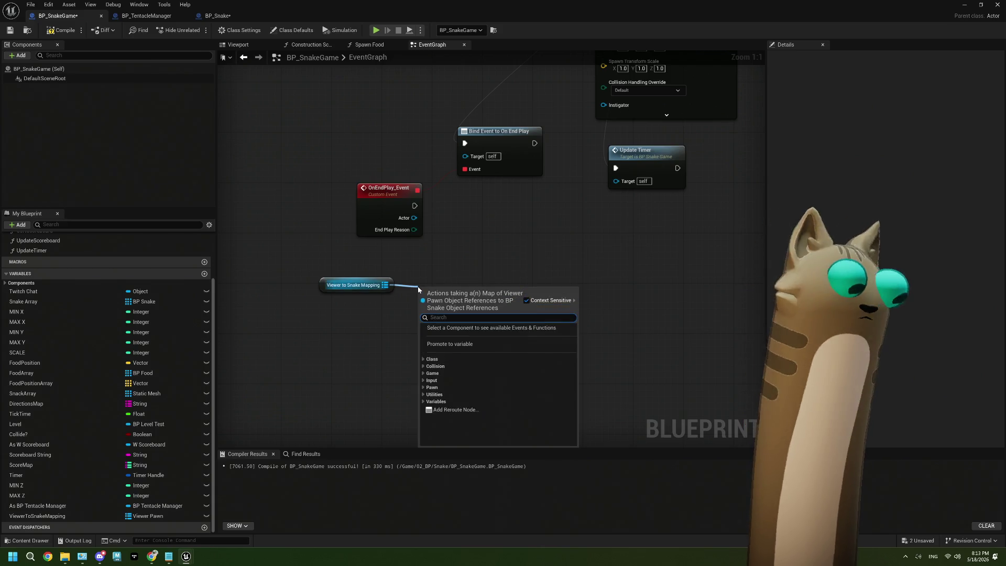
pyautogui.write('key')
pyautogui.click(453, 357)
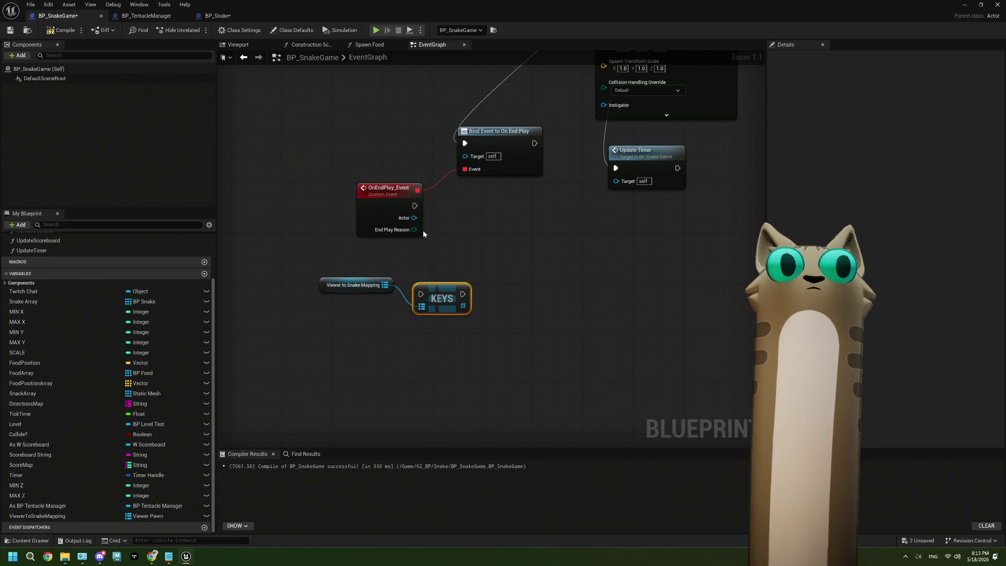
pyautogui.moveTo(419, 285)
pyautogui.mouseDown()
pyautogui.moveTo(443, 217)
pyautogui.moveTo(470, 211)
pyautogui.mouseUp()
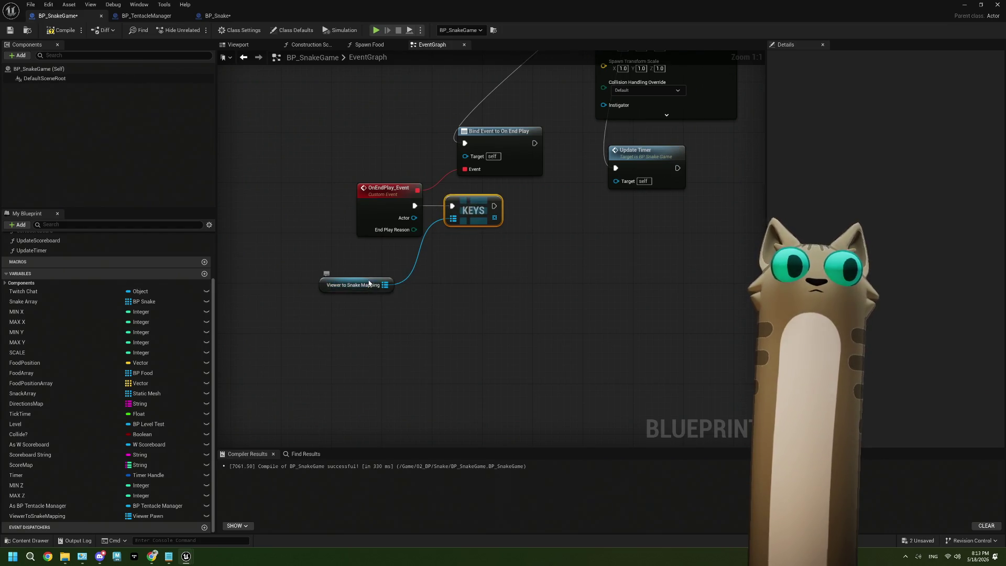
pyautogui.moveTo(369, 288)
pyautogui.mouseDown()
pyautogui.moveTo(396, 257)
pyautogui.moveTo(408, 272)
pyautogui.mouseUp()
# Loop over the keys with a For Each Loop and move the OnEndPlay chain down together
pyautogui.write('for ea')
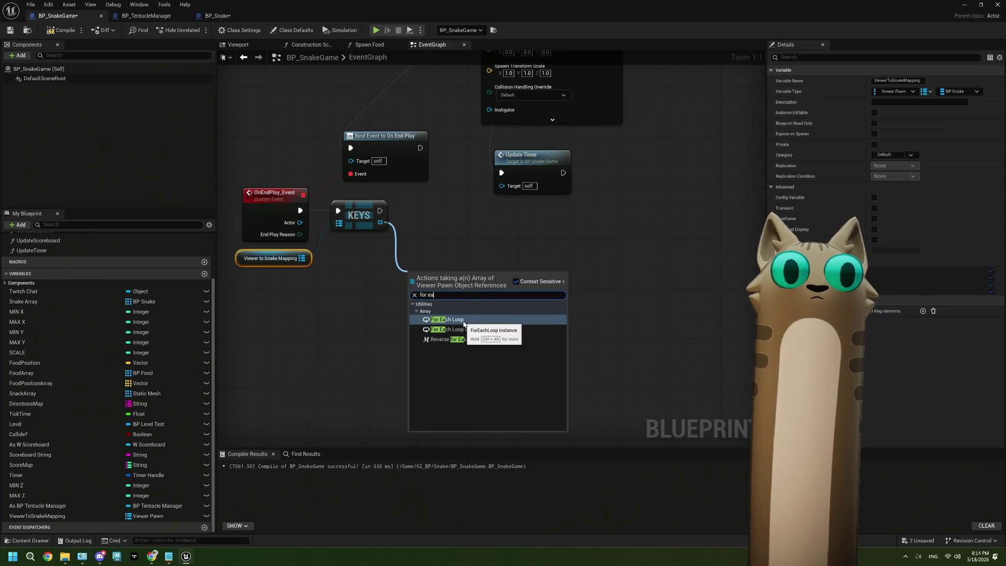
pyautogui.click(447, 319)
pyautogui.moveTo(426, 279); pyautogui.dragTo(425, 211)
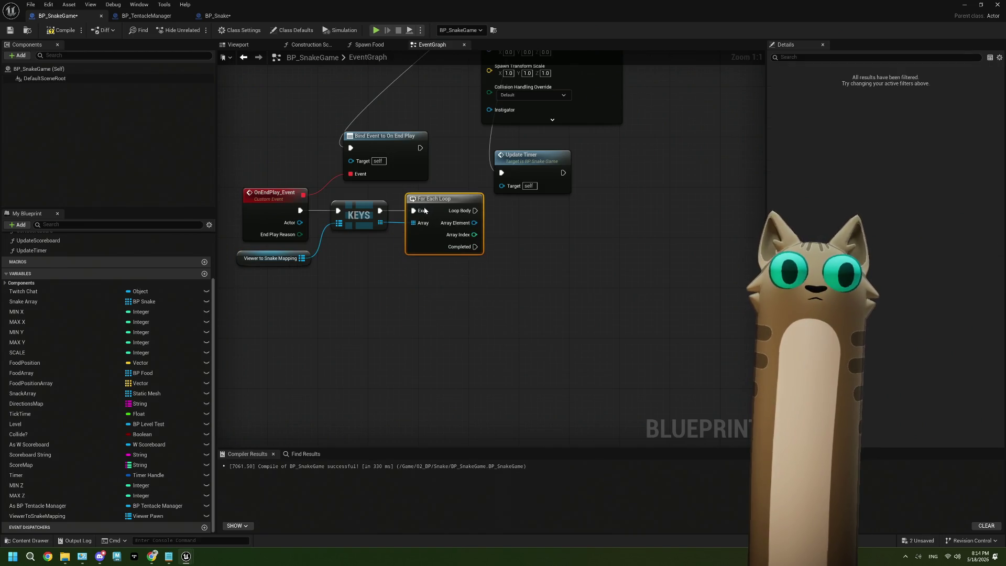
pyautogui.moveTo(451, 305); pyautogui.dragTo(236, 188)
pyautogui.moveTo(365, 206); pyautogui.dragTo(359, 244)
pyautogui.click(361, 300)
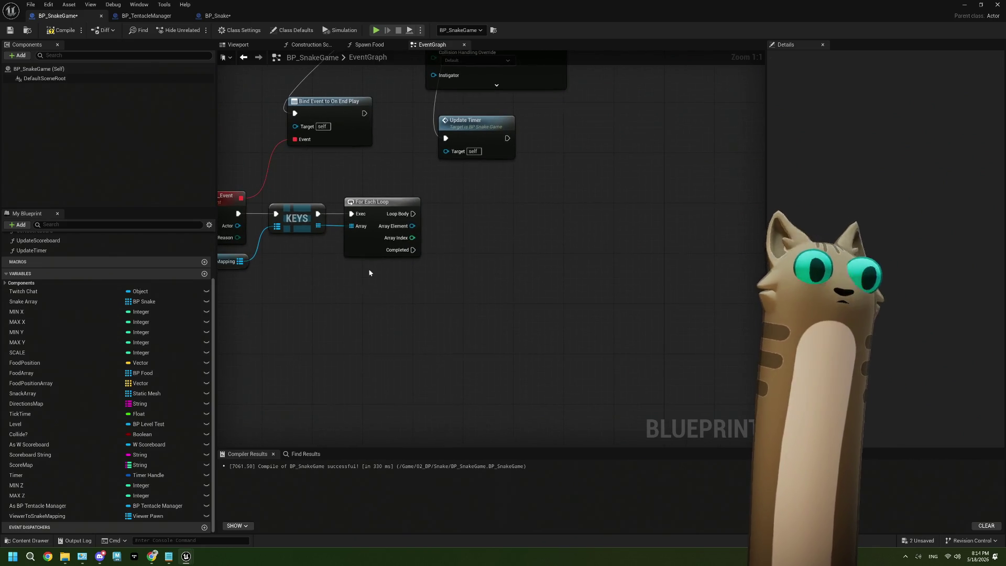
pyautogui.moveTo(412, 226); pyautogui.dragTo(437, 243)
# Add Get Viewer on each Array Element and a Branch node run from Loop Body
pyautogui.write('get viewer')
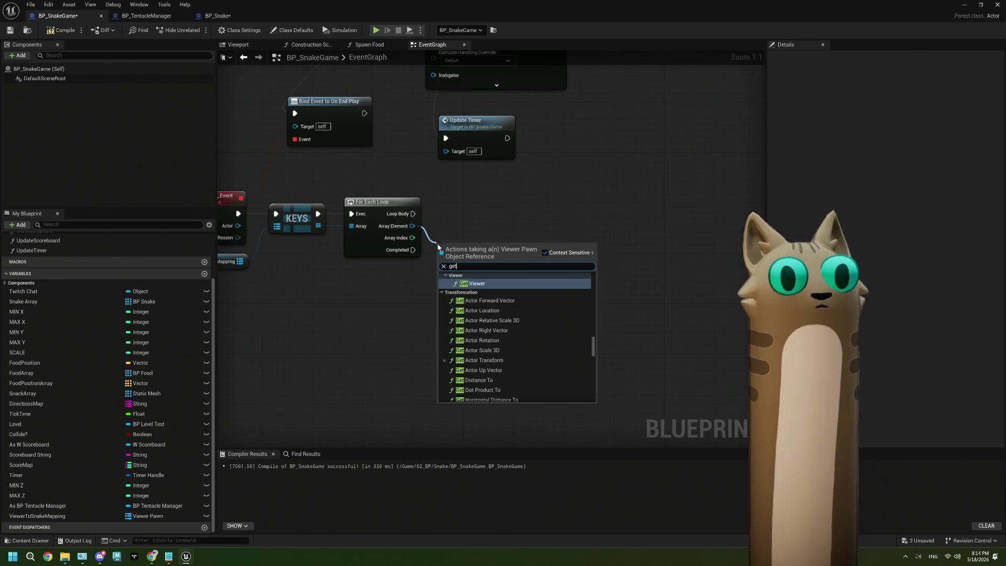
pyautogui.click(473, 288)
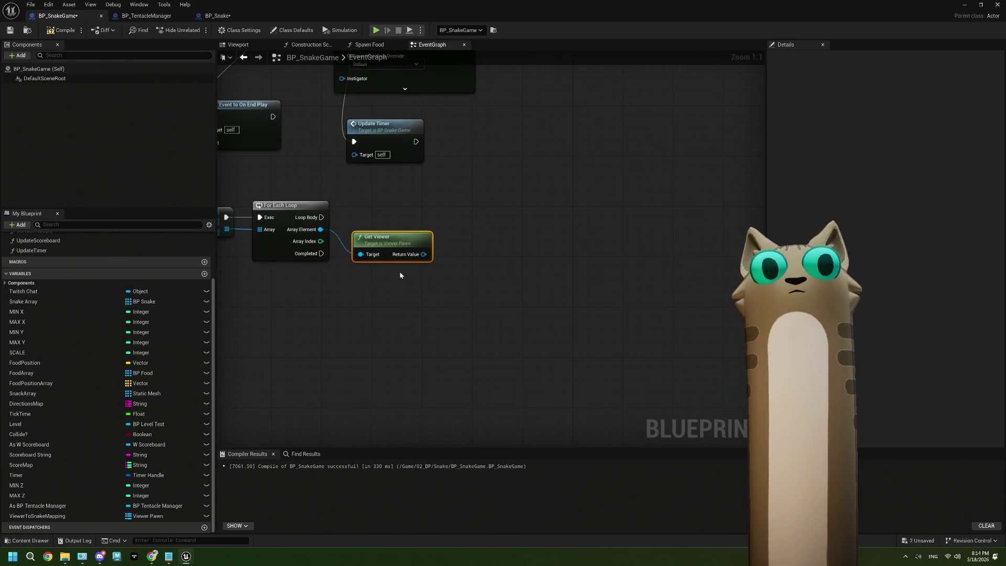
pyautogui.click(466, 237)
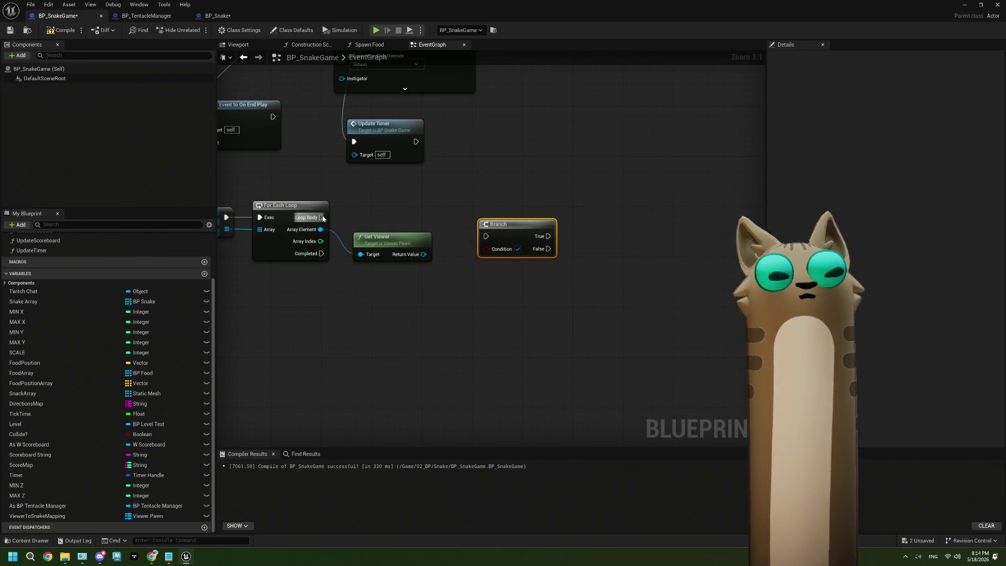
pyautogui.moveTo(321, 217)
pyautogui.mouseDown()
pyautogui.moveTo(484, 237)
pyautogui.moveTo(515, 218)
pyautogui.moveTo(611, 216)
pyautogui.mouseUp()
pyautogui.moveTo(539, 298); pyautogui.dragTo(519, 291)
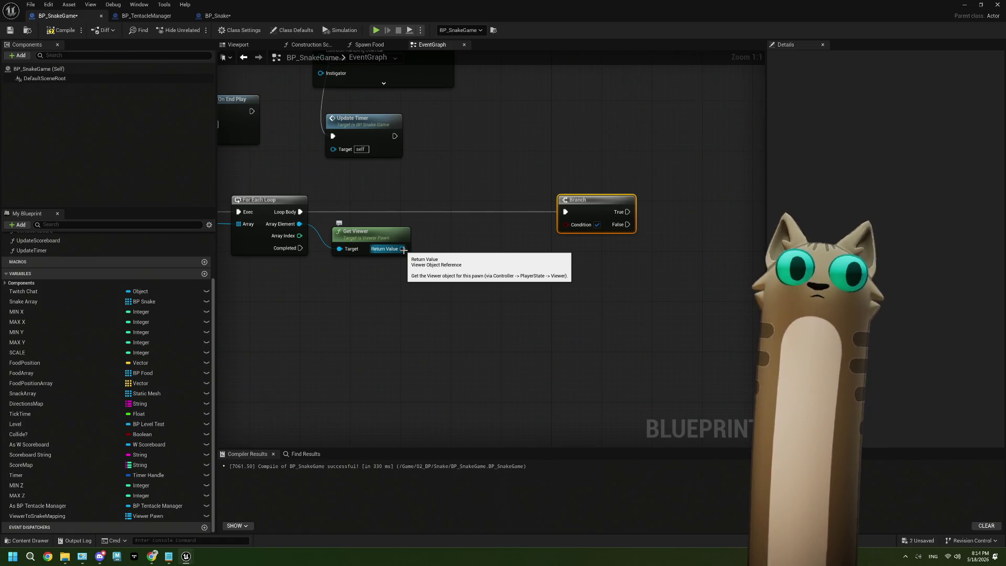
pyautogui.moveTo(403, 249); pyautogui.dragTo(419, 285)
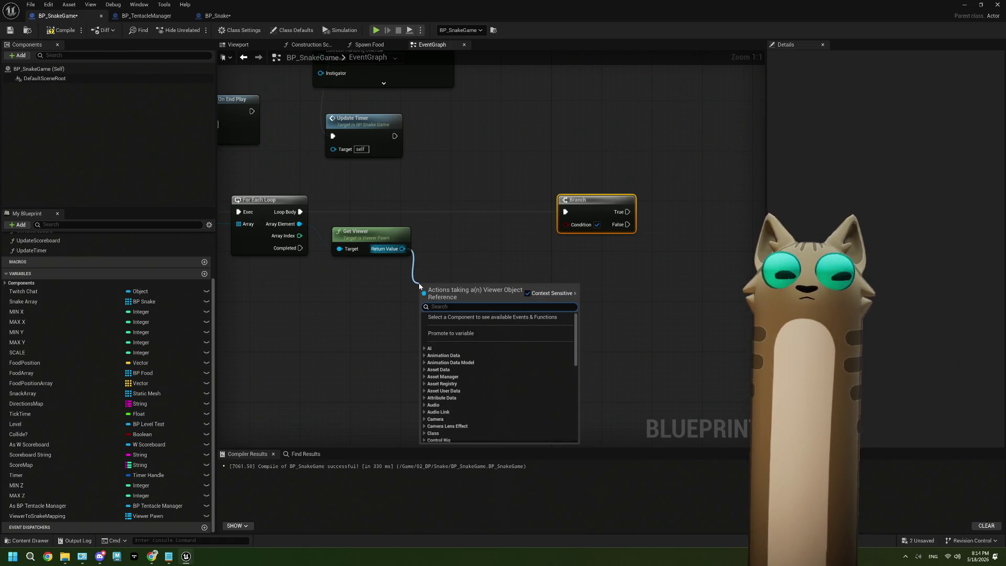
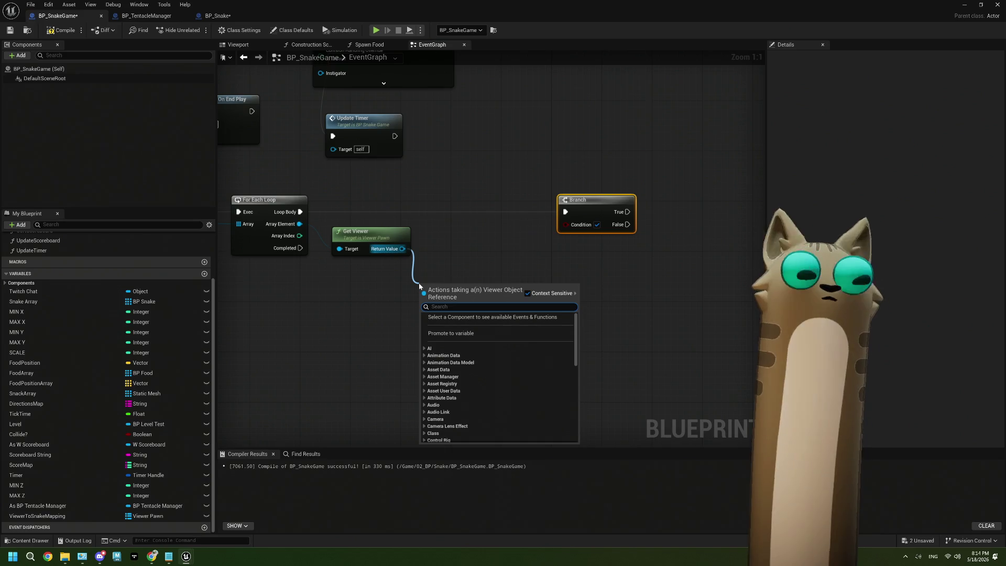
# Paste a CurrentScore Set Number Property node between Get Viewer and Branch, wiring Get Viewer to its Target
pyautogui.click(394, 272)
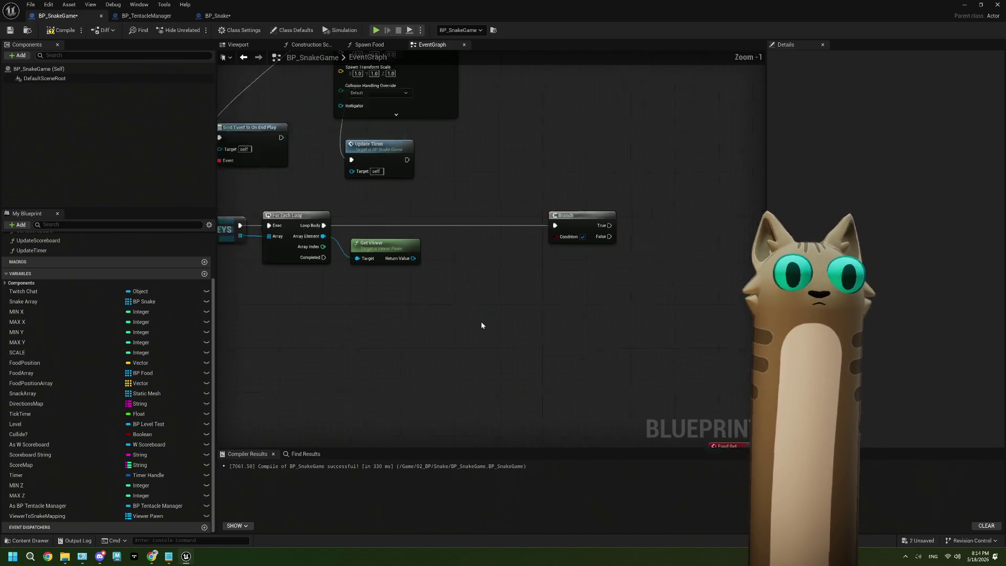
pyautogui.scroll(-5, 394, 272)
pyautogui.scroll(3, 529, 355)
pyautogui.scroll(3, 529, 355)
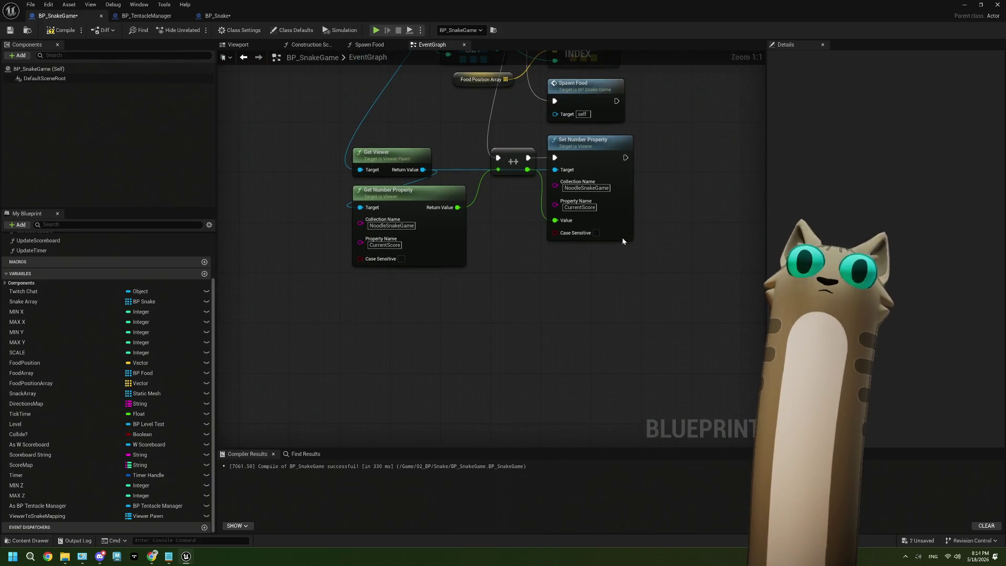
pyautogui.click(621, 237)
pyautogui.moveTo(389, 102)
pyautogui.mouseDown()
pyautogui.moveTo(407, 238)
pyautogui.moveTo(358, 232)
pyautogui.moveTo(352, 175)
pyautogui.mouseUp()
pyautogui.hotkey('ctrl', 'v')
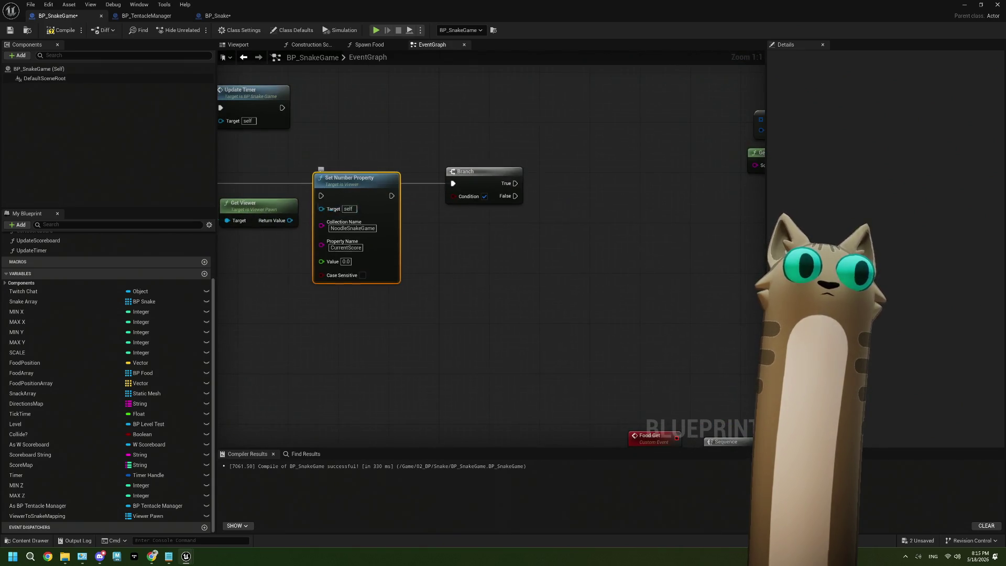
pyautogui.moveTo(340, 314); pyautogui.dragTo(412, 326)
pyautogui.moveTo(261, 192)
pyautogui.mouseDown()
pyautogui.moveTo(395, 210)
pyautogui.moveTo(420, 185)
pyautogui.moveTo(535, 197)
pyautogui.mouseUp()
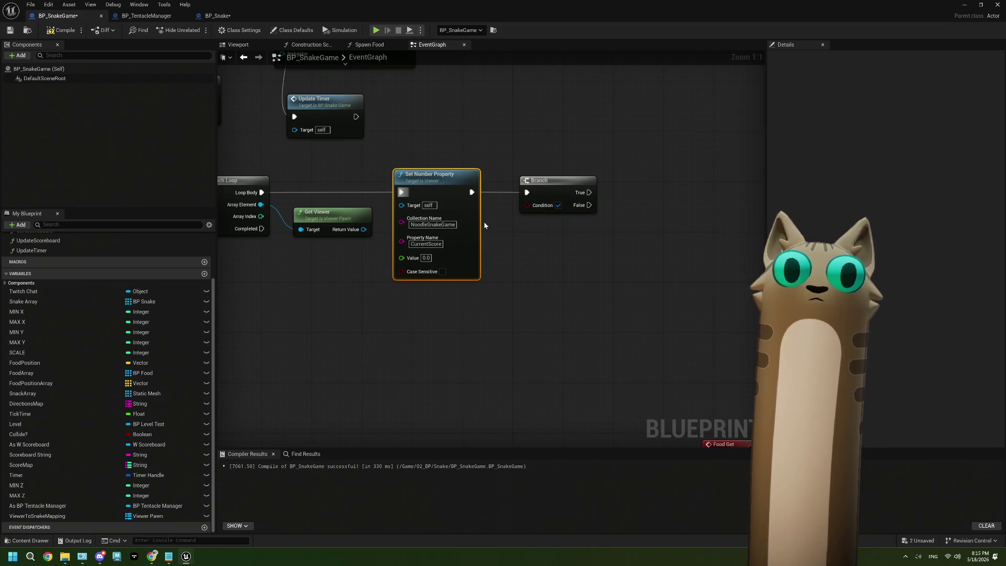
pyautogui.moveTo(364, 229); pyautogui.dragTo(401, 205)
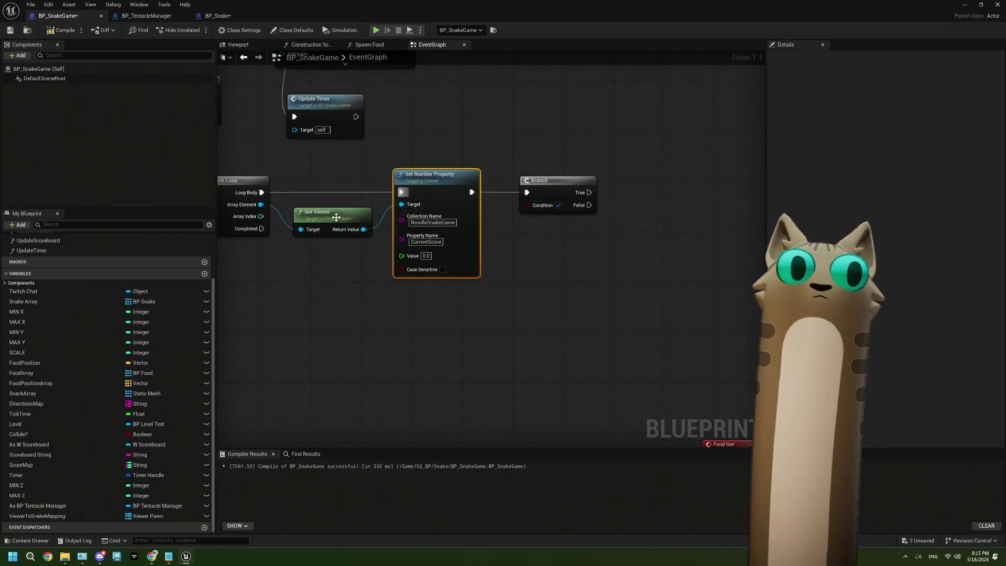
# Delete that wired node and paste two Set Number Property copies below the viewer loop instead
pyautogui.moveTo(336, 217); pyautogui.dragTo(333, 220)
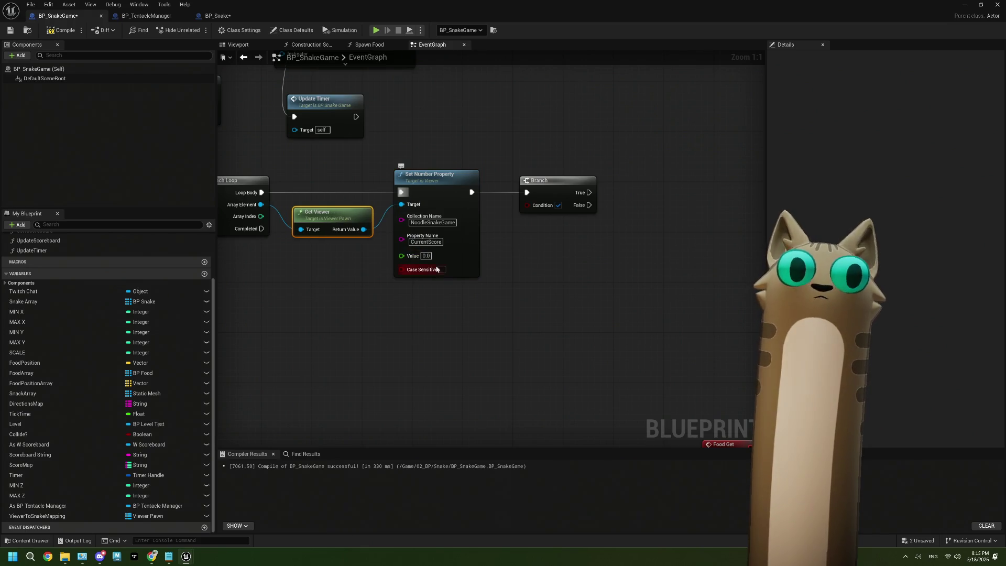
pyautogui.moveTo(534, 194)
pyautogui.mouseDown()
pyautogui.moveTo(548, 190)
pyautogui.moveTo(532, 192)
pyautogui.mouseUp()
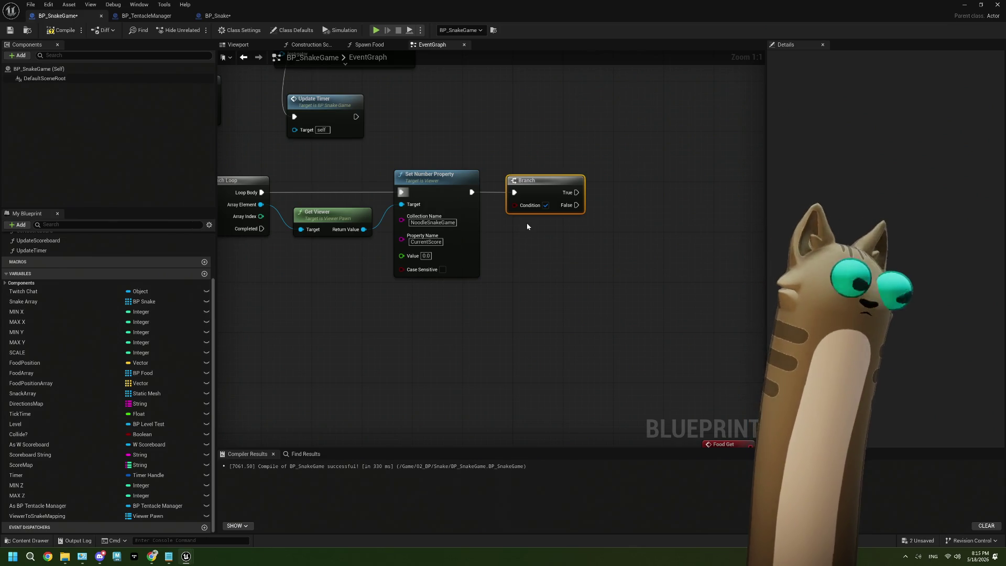
pyautogui.moveTo(523, 249)
pyautogui.mouseDown()
pyautogui.moveTo(642, 253)
pyautogui.moveTo(581, 258)
pyautogui.mouseUp()
pyautogui.click(507, 205)
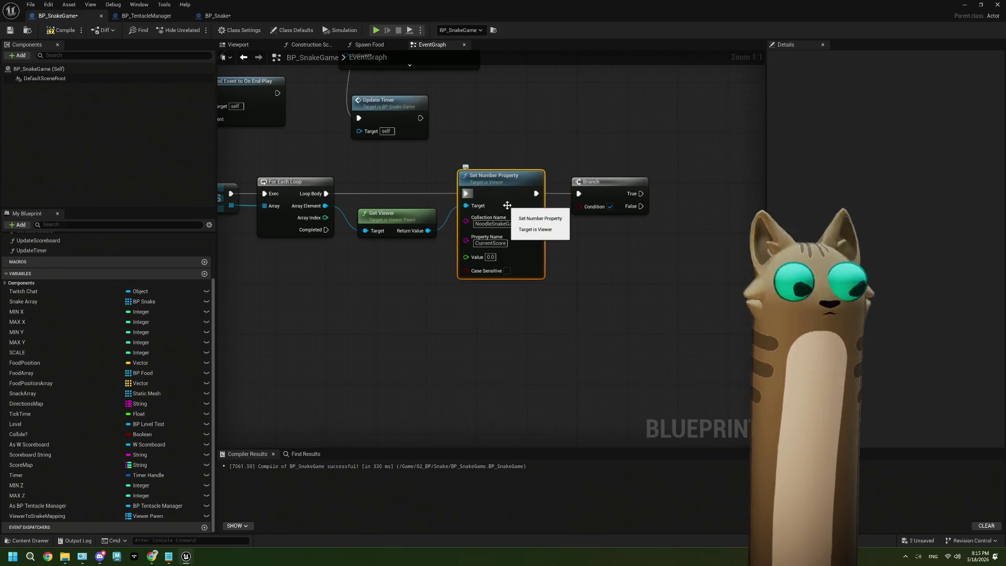
pyautogui.press('Delete')
pyautogui.moveTo(588, 197); pyautogui.dragTo(525, 197)
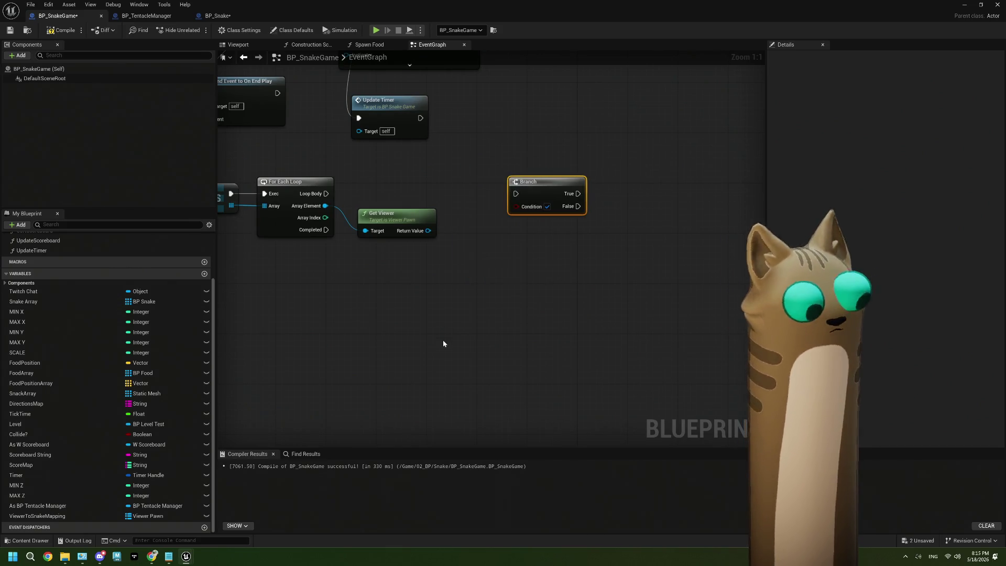
pyautogui.hotkey('ctrl', 'v')
pyautogui.moveTo(471, 340); pyautogui.dragTo(492, 445)
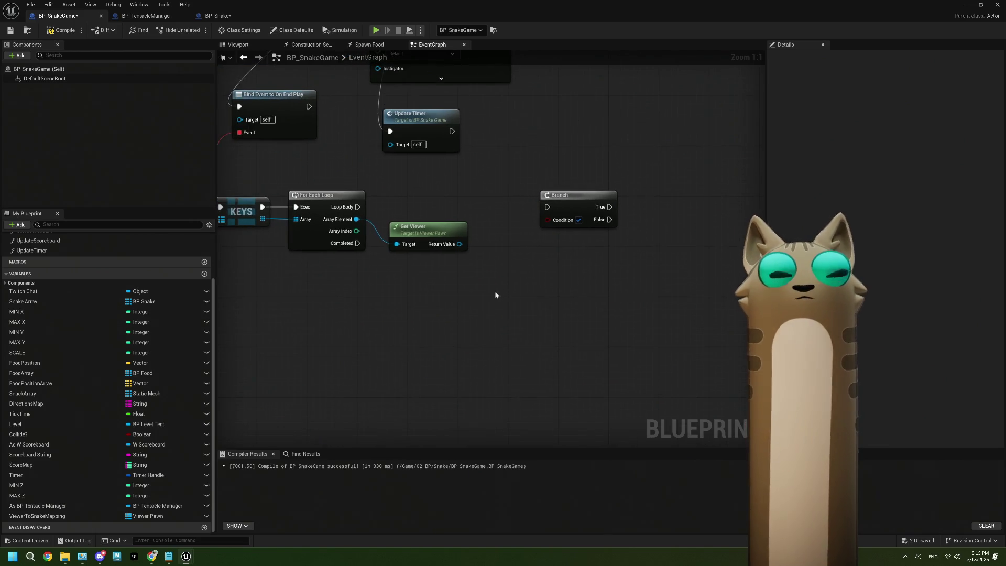
pyautogui.hotkey('ctrl', 'v')
pyautogui.scroll(-5, 470, 289)
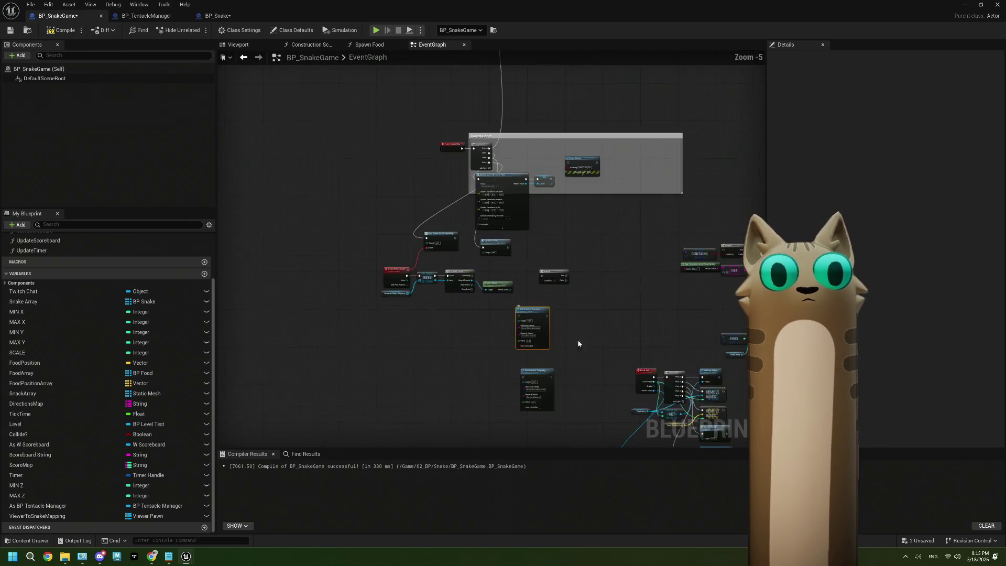
# Paste a CurrentScore Get Number Property node beside Get Viewer, wired to its Target
pyautogui.scroll(3, 545, 332)
pyautogui.click(542, 343)
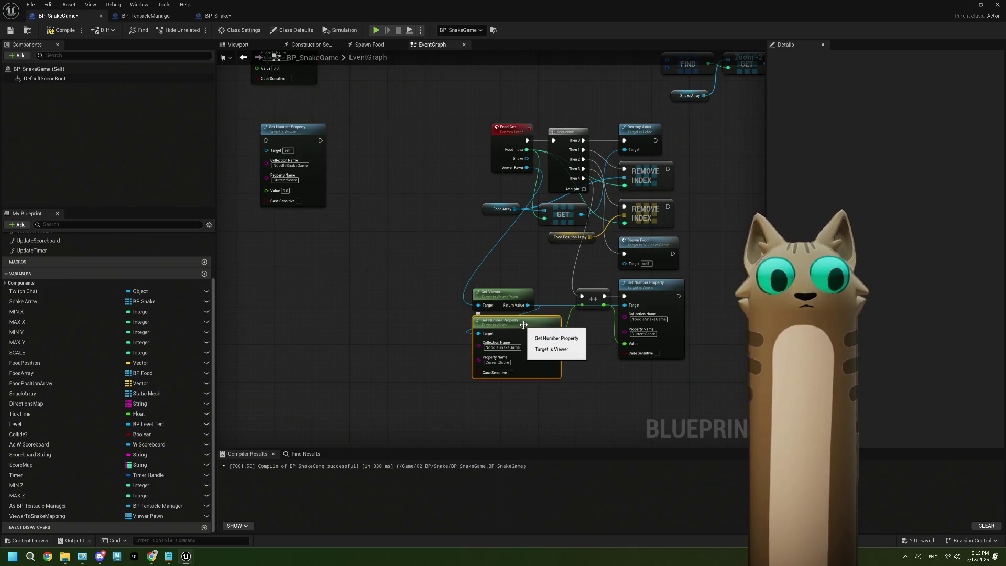
pyautogui.moveTo(429, 276)
pyautogui.mouseDown()
pyautogui.moveTo(506, 374)
pyautogui.moveTo(568, 512)
pyautogui.mouseUp()
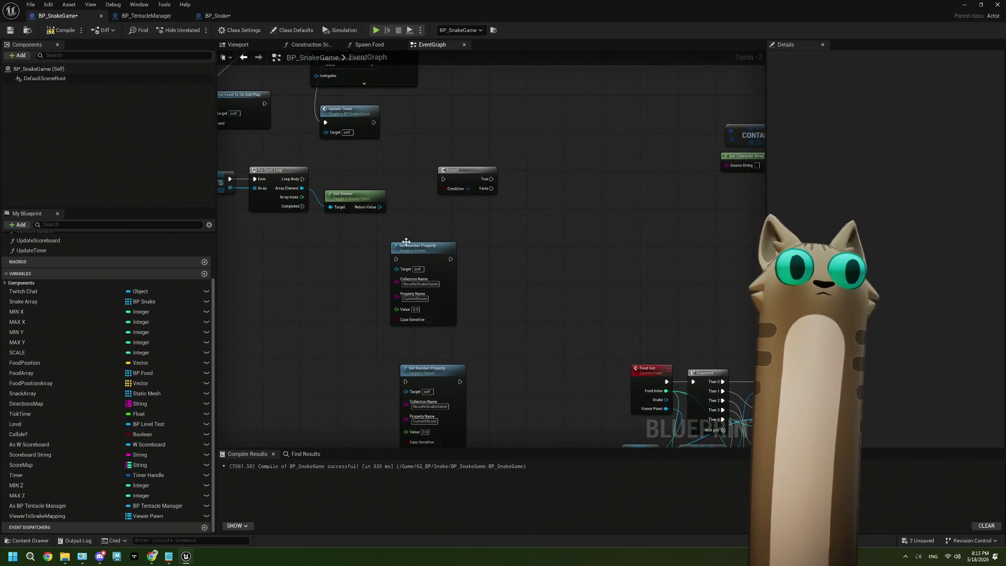
pyautogui.click(375, 297)
pyautogui.moveTo(375, 297)
pyautogui.mouseDown()
pyautogui.moveTo(455, 277)
pyautogui.moveTo(422, 273)
pyautogui.moveTo(506, 289)
pyautogui.mouseUp()
pyautogui.moveTo(465, 179); pyautogui.dragTo(526, 183)
pyautogui.click(400, 256)
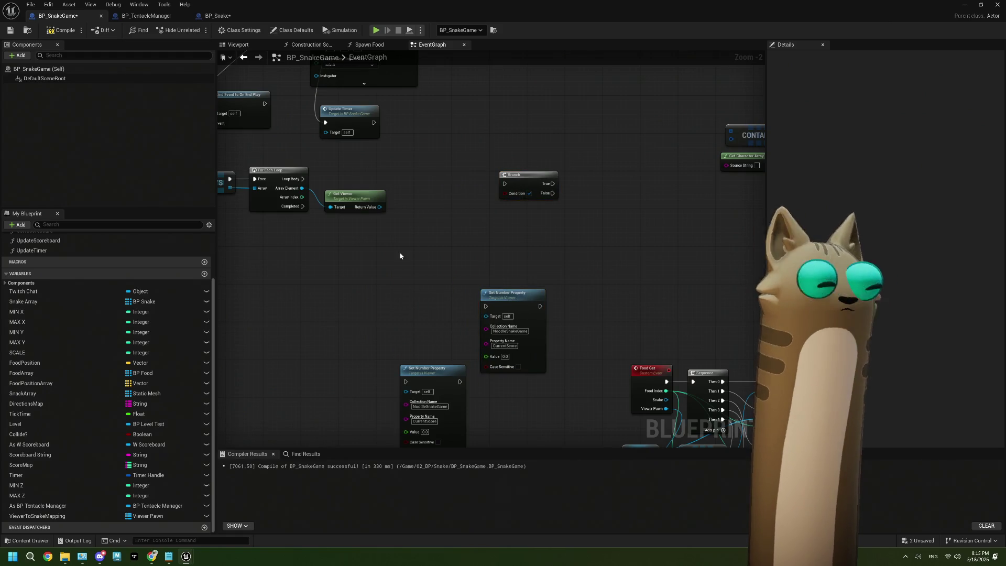
pyautogui.hotkey('ctrl', 'v')
pyautogui.scroll(2, 400, 255)
pyautogui.moveTo(400, 256)
pyautogui.mouseDown()
pyautogui.moveTo(403, 206)
pyautogui.moveTo(404, 235)
pyautogui.moveTo(422, 229)
pyautogui.mouseUp()
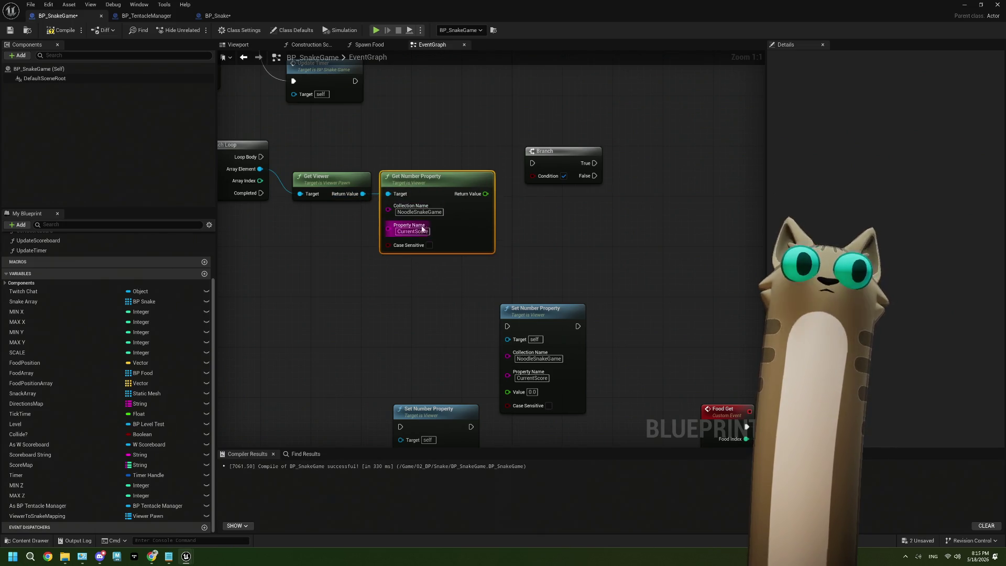
# Shift the Branch and lower Set Number Property nodes right to make room
pyautogui.click(507, 225)
pyautogui.moveTo(507, 224); pyautogui.dragTo(489, 253)
pyautogui.moveTo(543, 191); pyautogui.dragTo(629, 197)
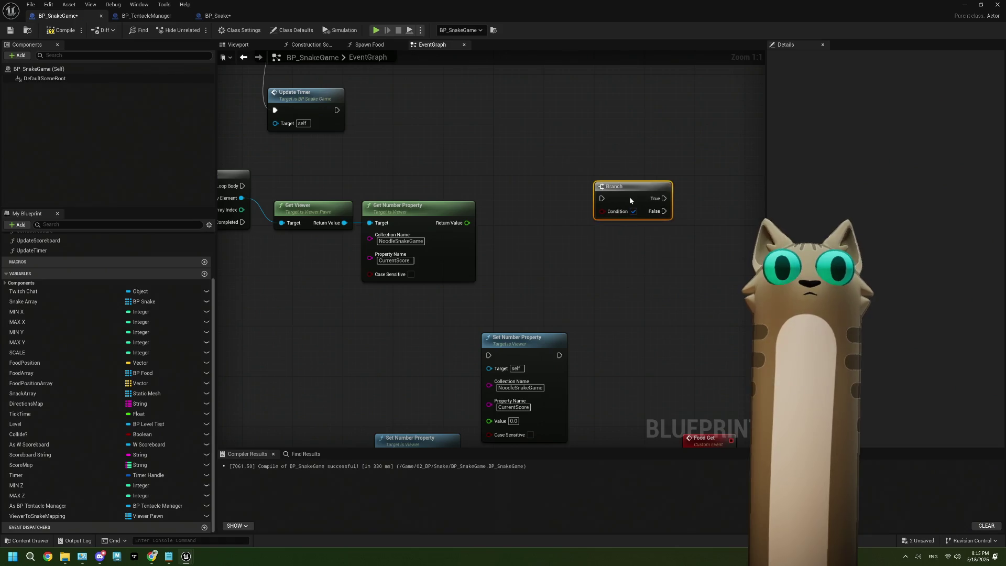
pyautogui.moveTo(484, 281); pyautogui.dragTo(485, 229)
pyautogui.click(447, 207)
pyautogui.moveTo(516, 292)
pyautogui.mouseDown()
pyautogui.moveTo(527, 322)
pyautogui.moveTo(404, 292)
pyautogui.mouseUp()
# Duplicate the getter as a PersonalBest Get Number Property wired to Get Viewer, then switch to Tentacle
pyautogui.click(421, 212)
pyautogui.hotkey('ctrl', 'c')
pyautogui.hotkey('ctrl', 'v')
pyautogui.click(402, 296)
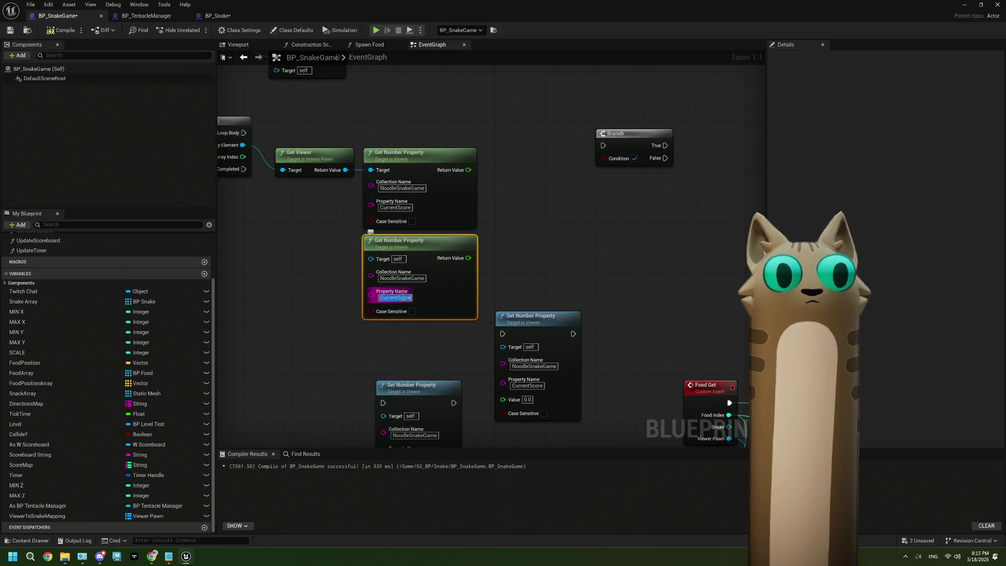
pyautogui.write('Personal')
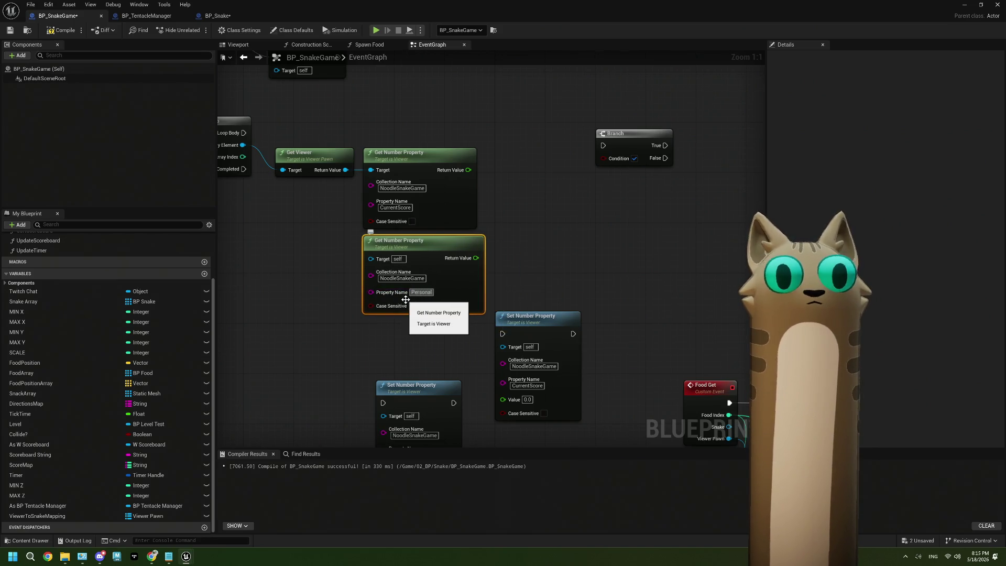
pyautogui.write('Best')
pyautogui.press('Return')
pyautogui.click(497, 260)
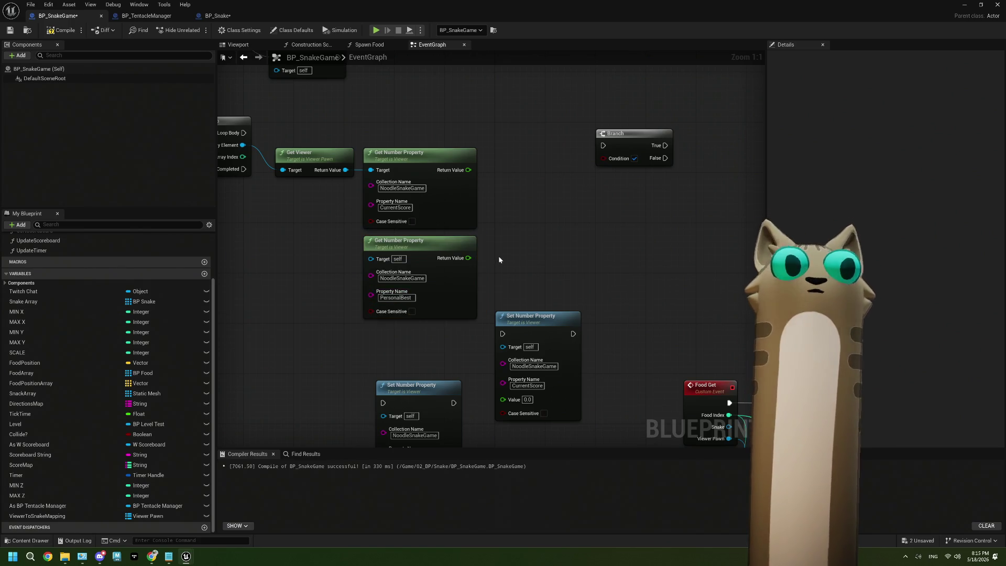
pyautogui.moveTo(377, 196); pyautogui.dragTo(403, 283)
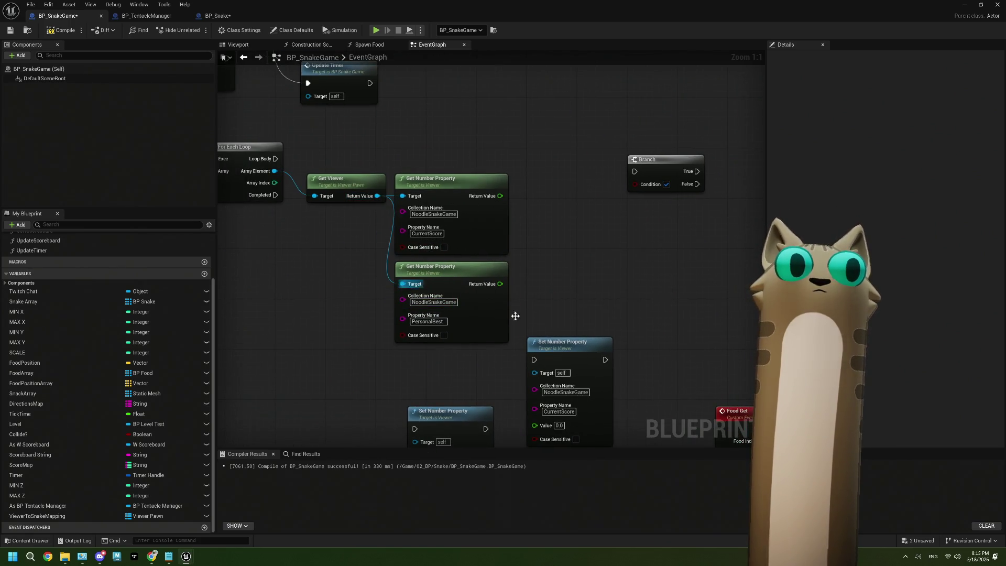
pyautogui.moveTo(511, 236)
pyautogui.mouseDown()
pyautogui.moveTo(489, 283)
pyautogui.moveTo(443, 286)
pyautogui.mouseUp()
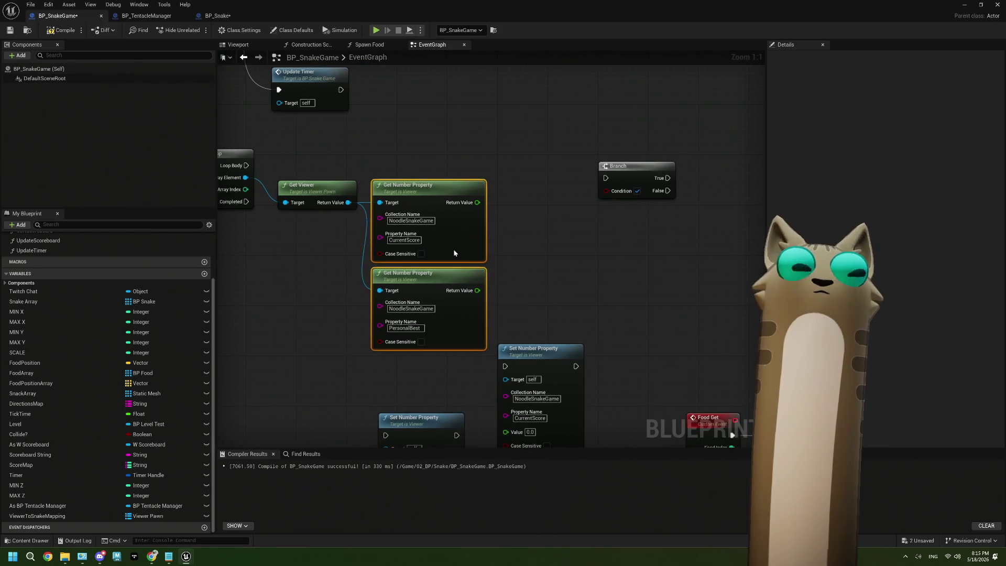
pyautogui.moveTo(454, 251); pyautogui.dragTo(457, 245)
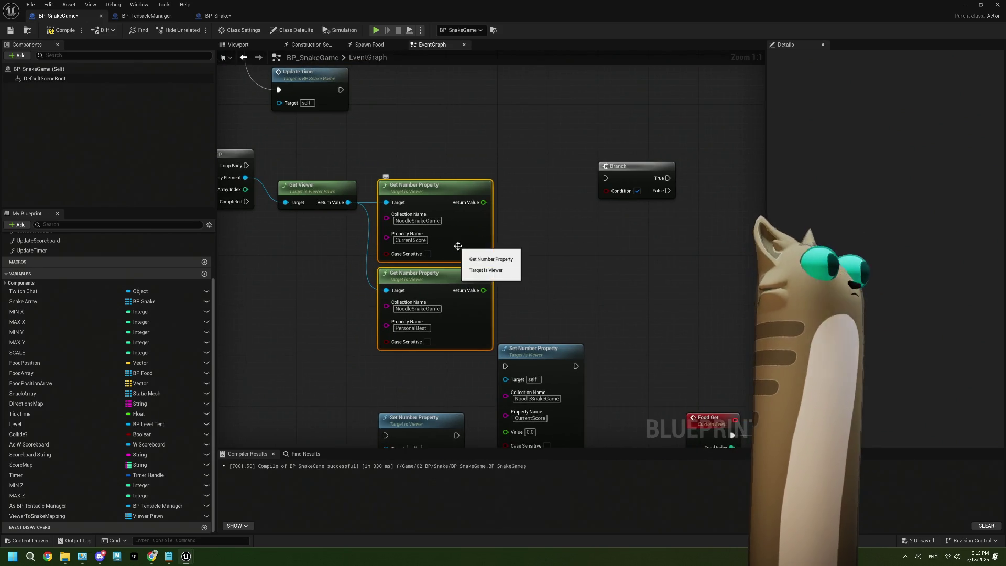
pyautogui.click(157, 559)
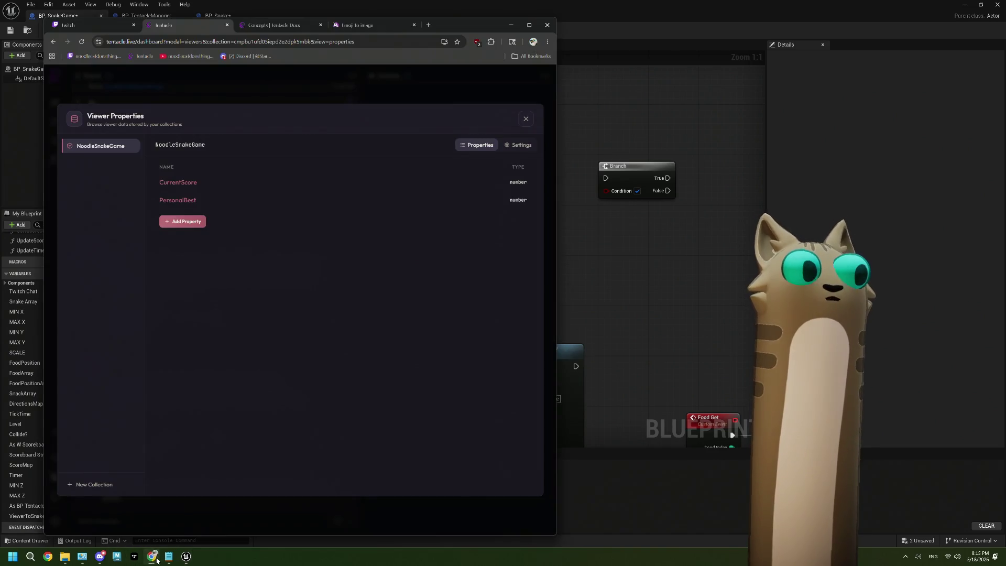
# Rename the PersonalBest property to High Score in its settings and save
pyautogui.click(438, 201)
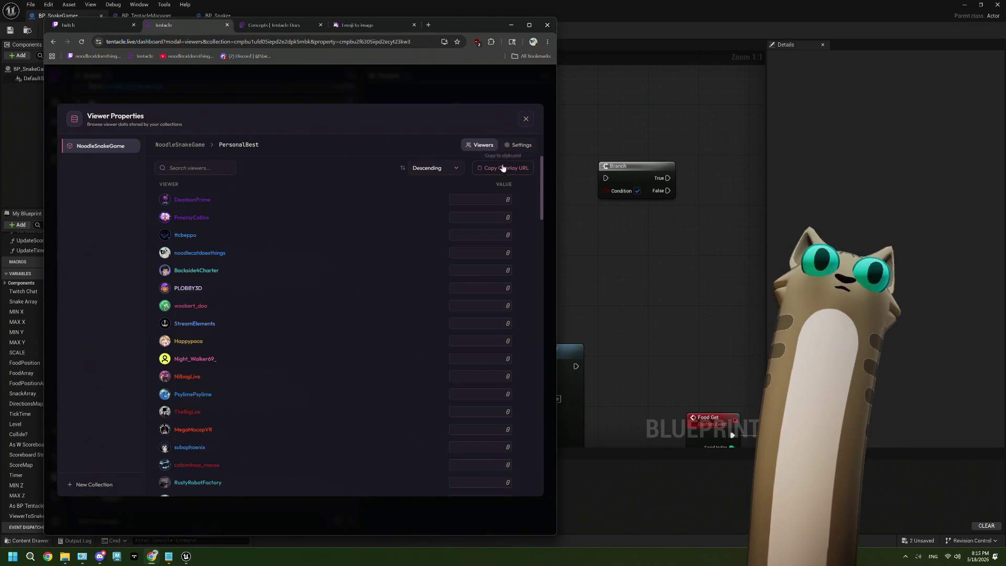
pyautogui.click(511, 147)
pyautogui.doubleClick(214, 203)
pyautogui.write('Hight S')
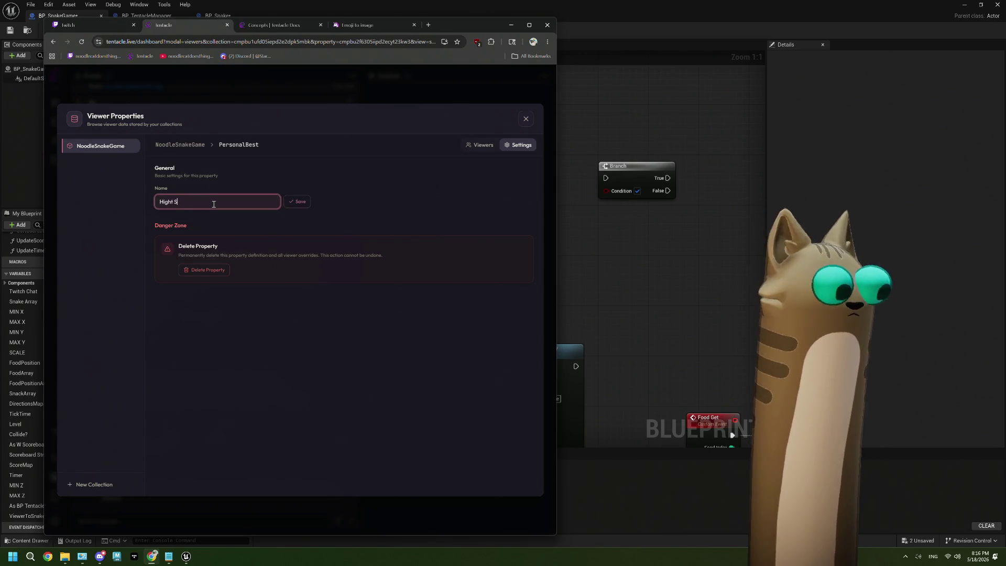
pyautogui.press('BackSpace')
pyautogui.press('BackSpace')
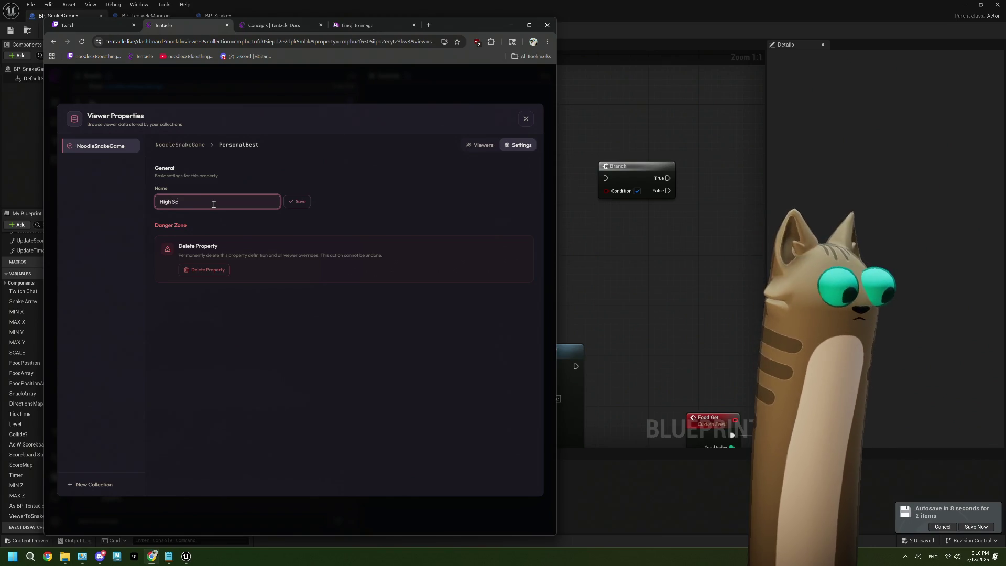
pyautogui.click(301, 203)
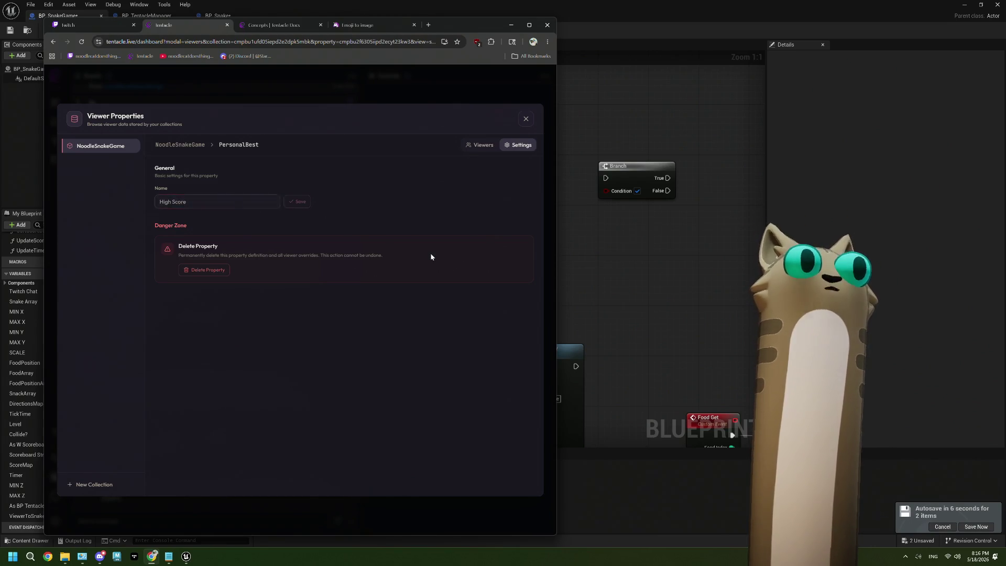
pyautogui.click(476, 150)
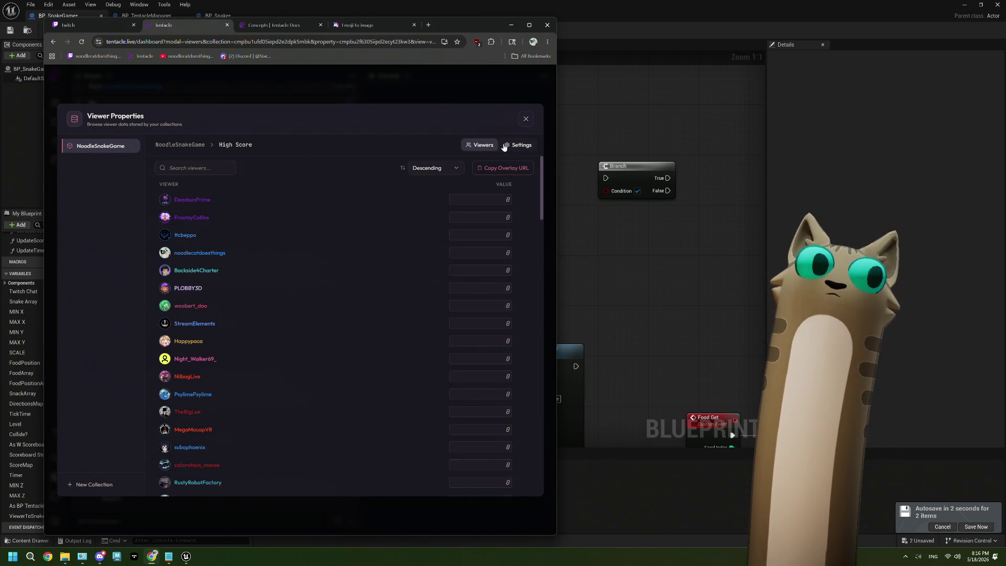
# Rename the CurrentScore property to Current Score and save, then return to the Unreal blueprint
pyautogui.click(193, 148)
pyautogui.click(372, 182)
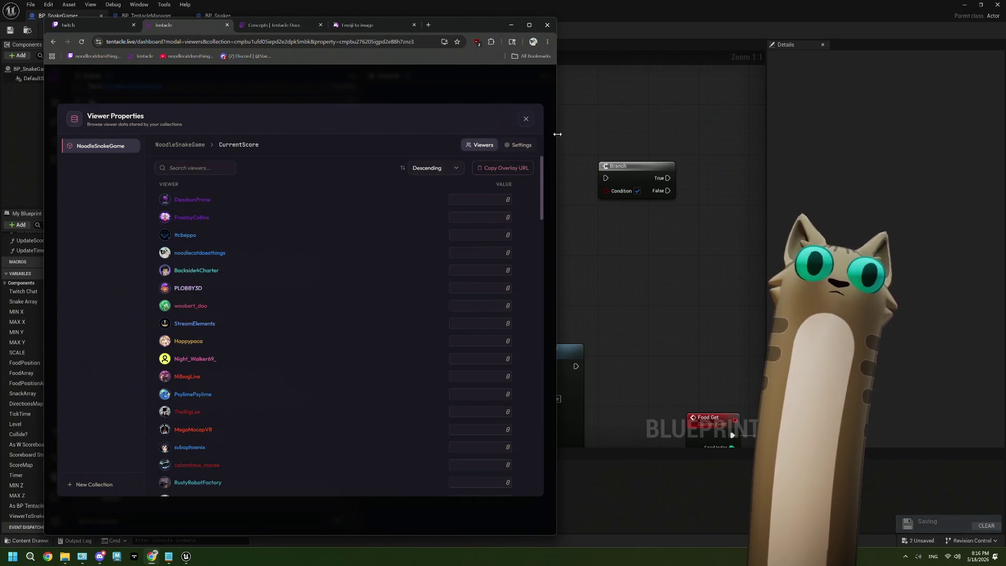
pyautogui.click(518, 145)
pyautogui.click(184, 203)
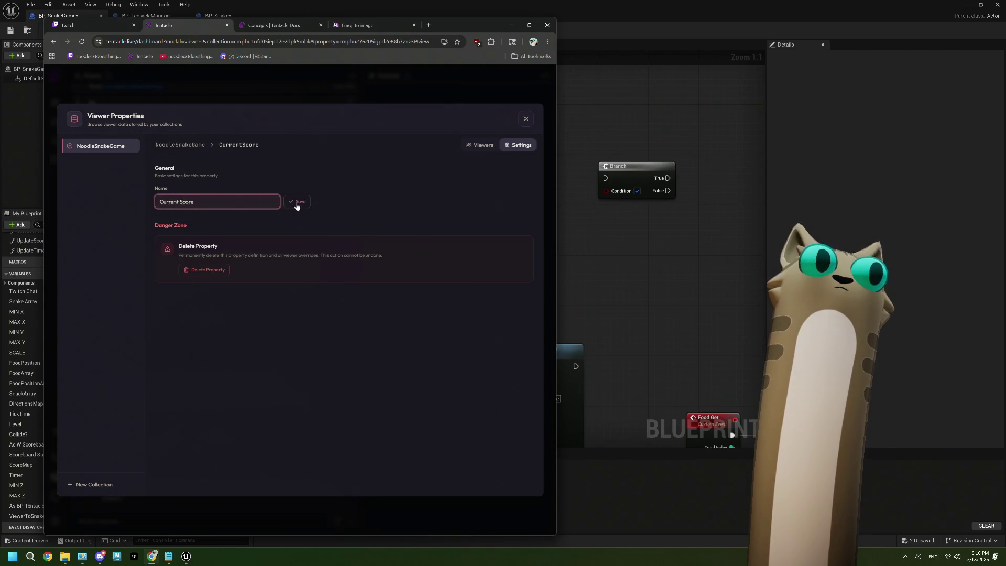
pyautogui.click(297, 202)
pyautogui.click(686, 276)
pyautogui.scroll(-10, 525, 310)
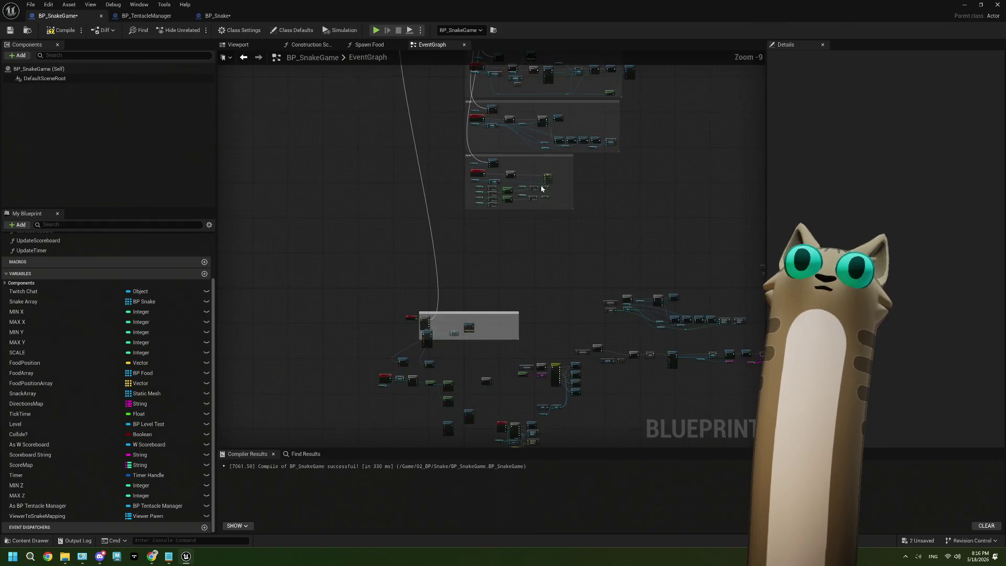
# Change Food Get's setter property name from CurrentScore to Current Score
pyautogui.moveTo(542, 189)
pyautogui.mouseDown()
pyautogui.moveTo(509, 249)
pyautogui.moveTo(510, 285)
pyautogui.mouseUp()
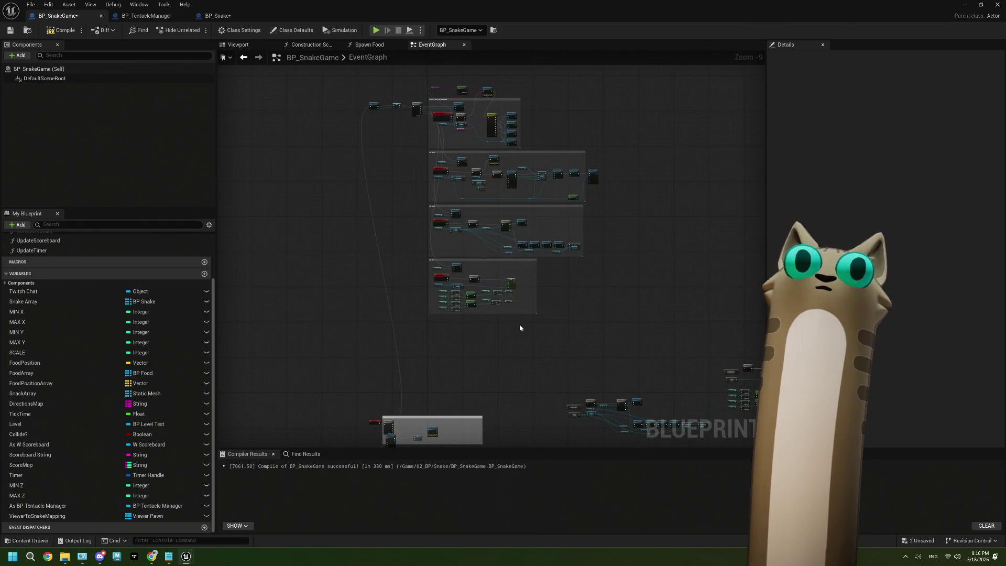
pyautogui.scroll(9, 501, 339)
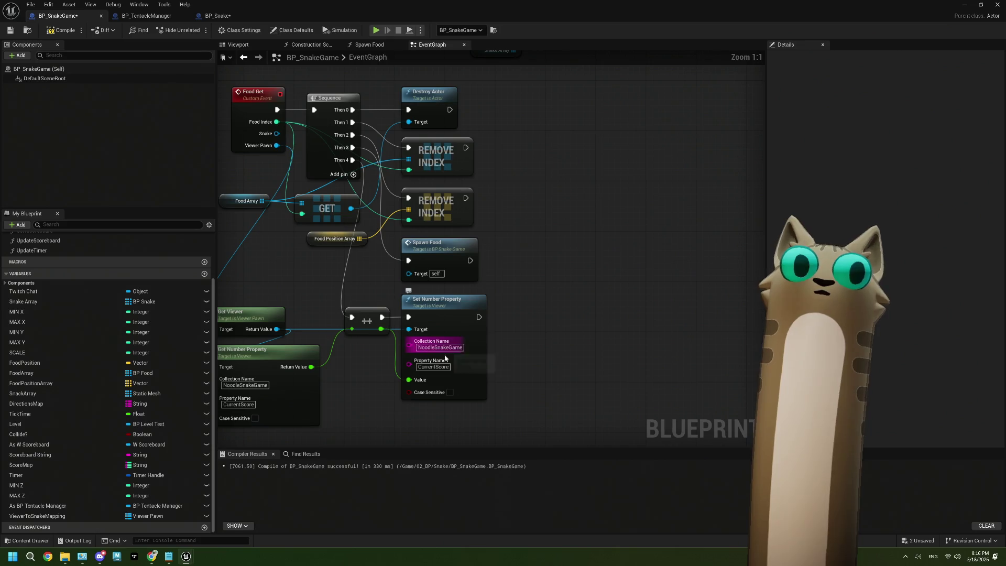
pyautogui.click(434, 367)
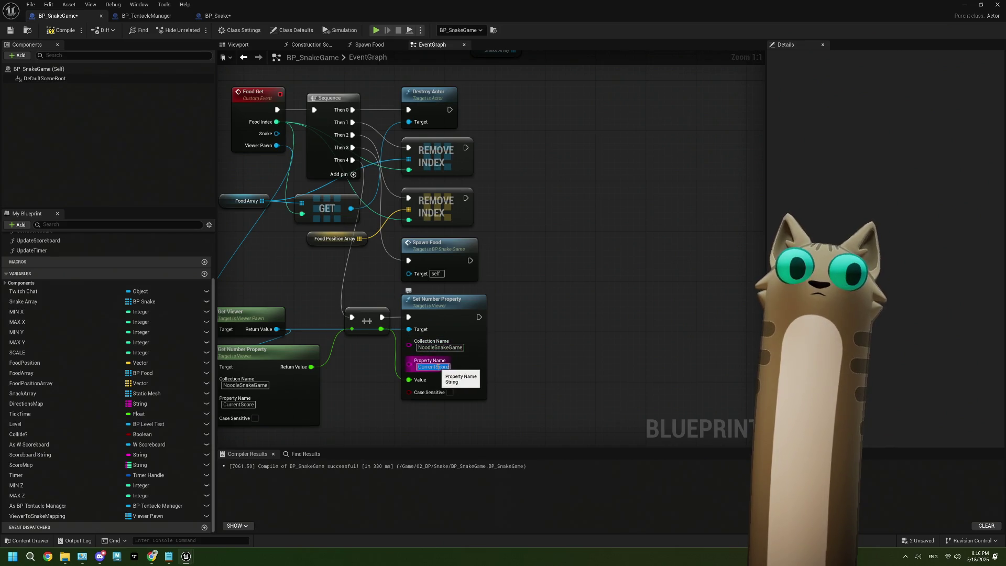
pyautogui.click(434, 367)
pyautogui.press('Return')
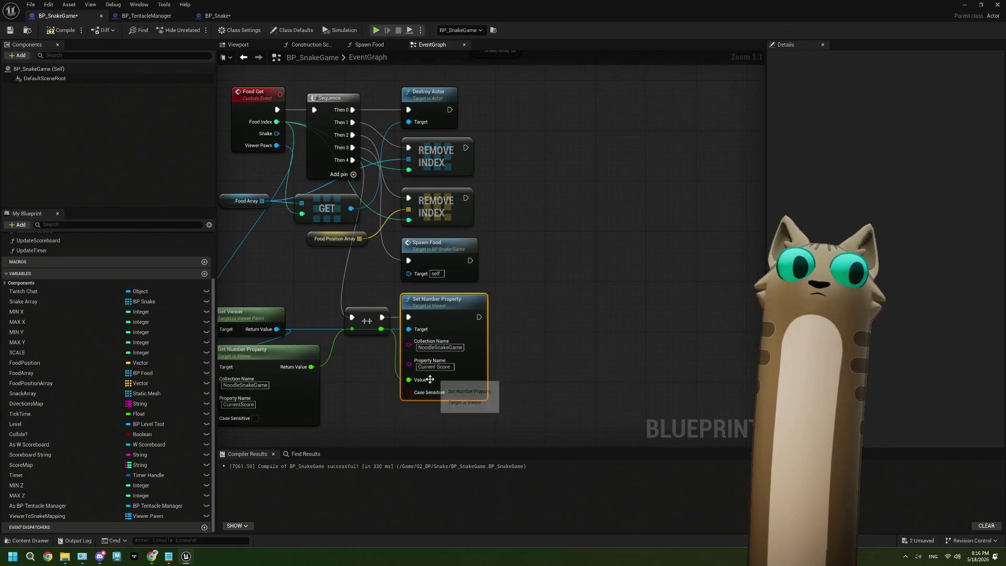
# Bring the score getter and setter nodes into view and check the property names in Tentacle
pyautogui.moveTo(357, 391); pyautogui.dragTo(466, 370)
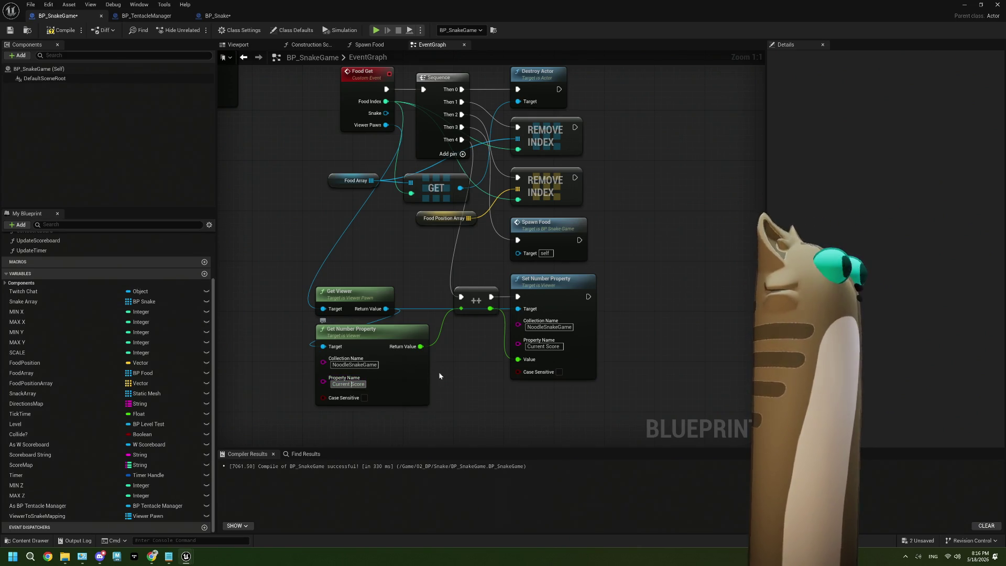
pyautogui.scroll(-3, 430, 376)
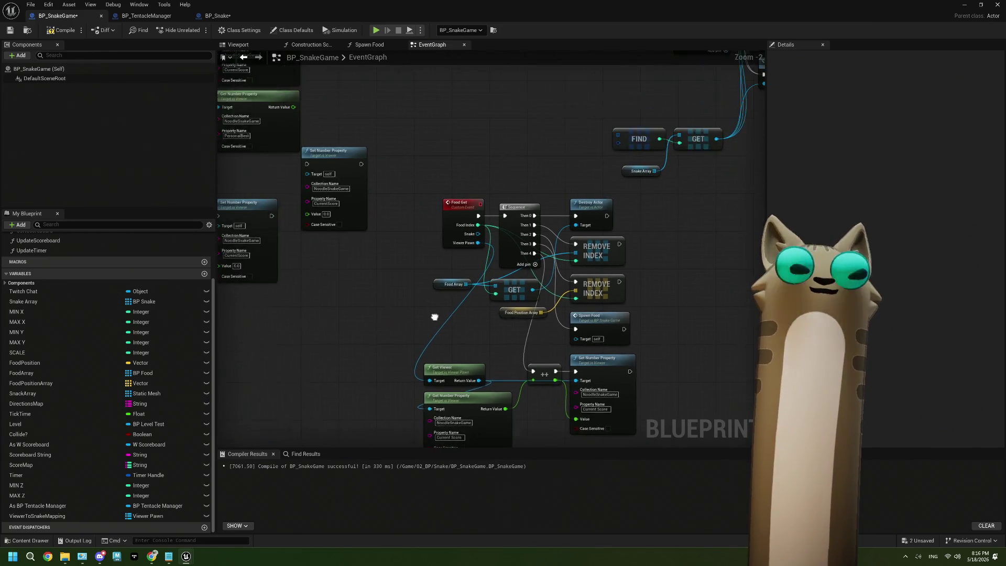
pyautogui.scroll(-5, 456, 168)
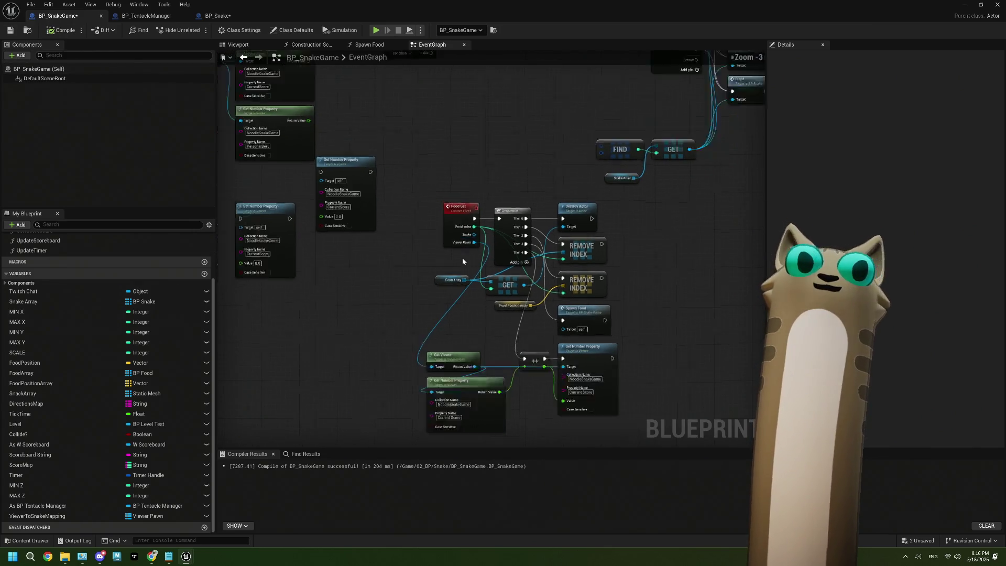
pyautogui.scroll(4, 398, 393)
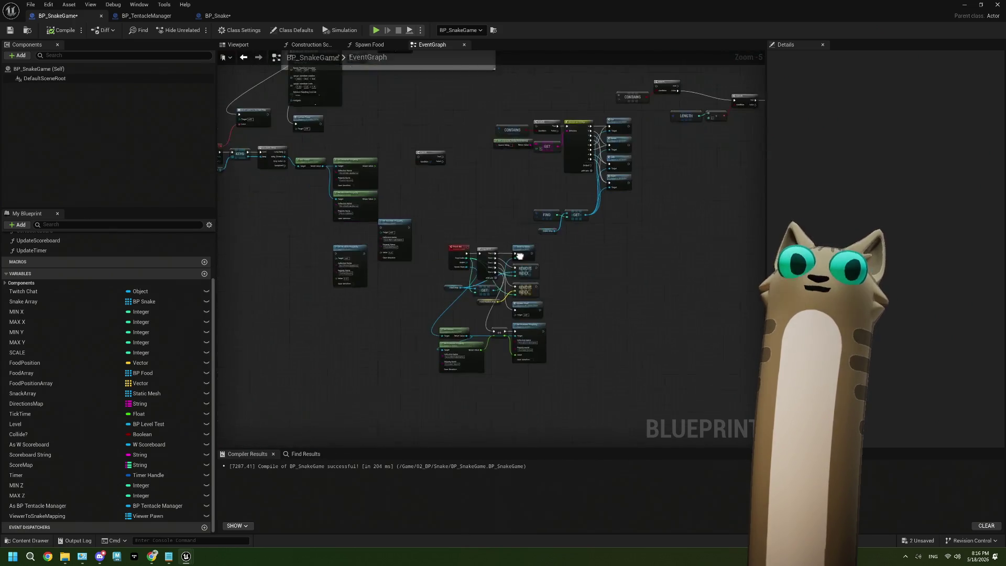
pyautogui.moveTo(451, 353)
pyautogui.mouseDown()
pyautogui.moveTo(635, 412)
pyautogui.moveTo(776, 493)
pyautogui.mouseUp()
pyautogui.scroll(1, 394, 214)
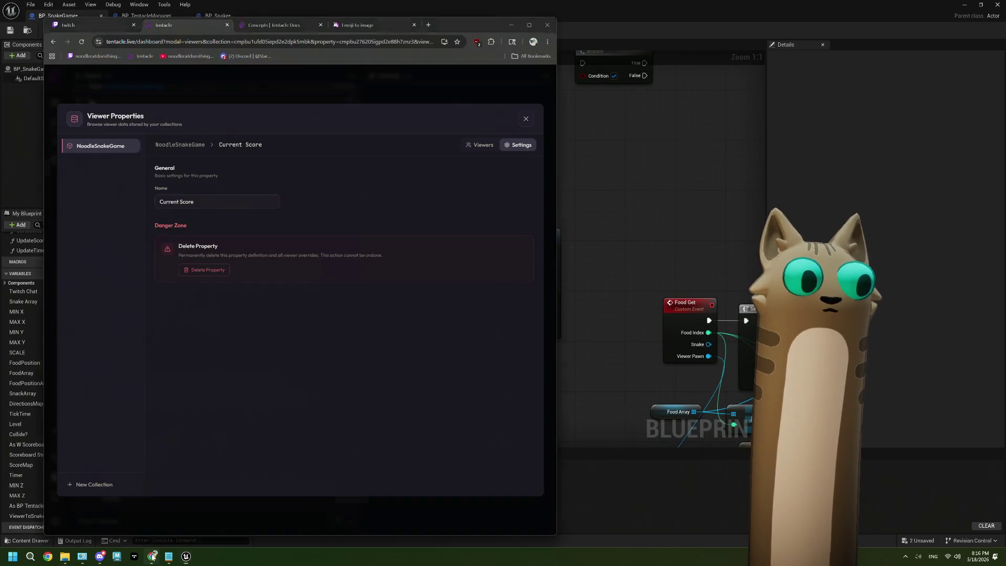
pyautogui.click(152, 556)
pyautogui.click(192, 144)
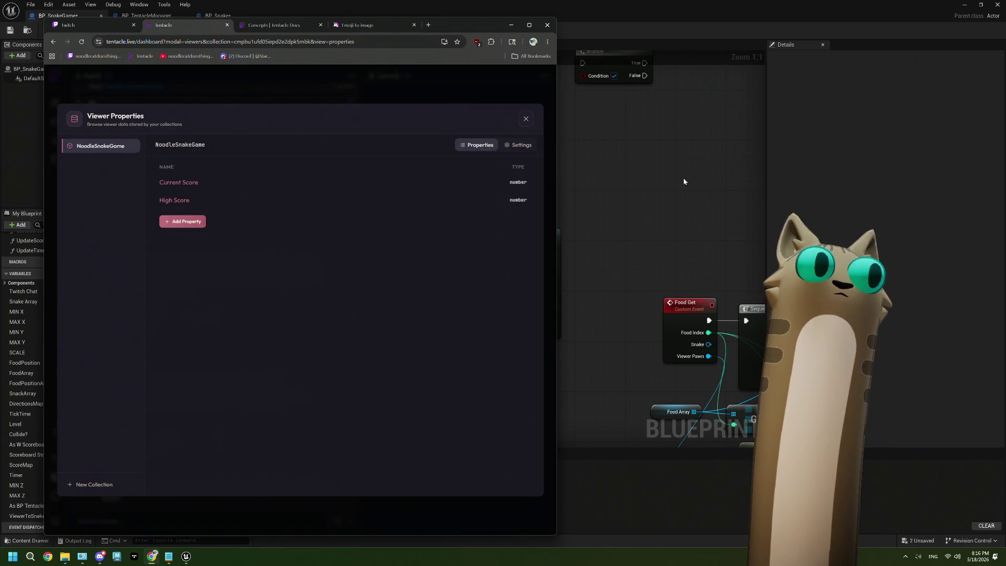
pyautogui.click(563, 178)
# Rename the PersonalBest getter to High Score and the remaining CurrentScore pins to Current Score
pyautogui.click(391, 214)
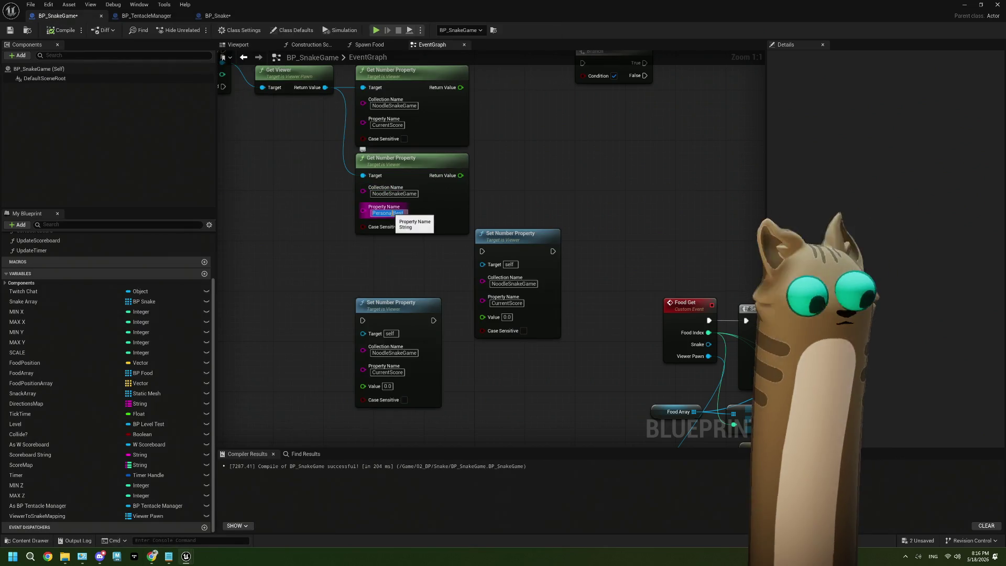
pyautogui.write('High Score')
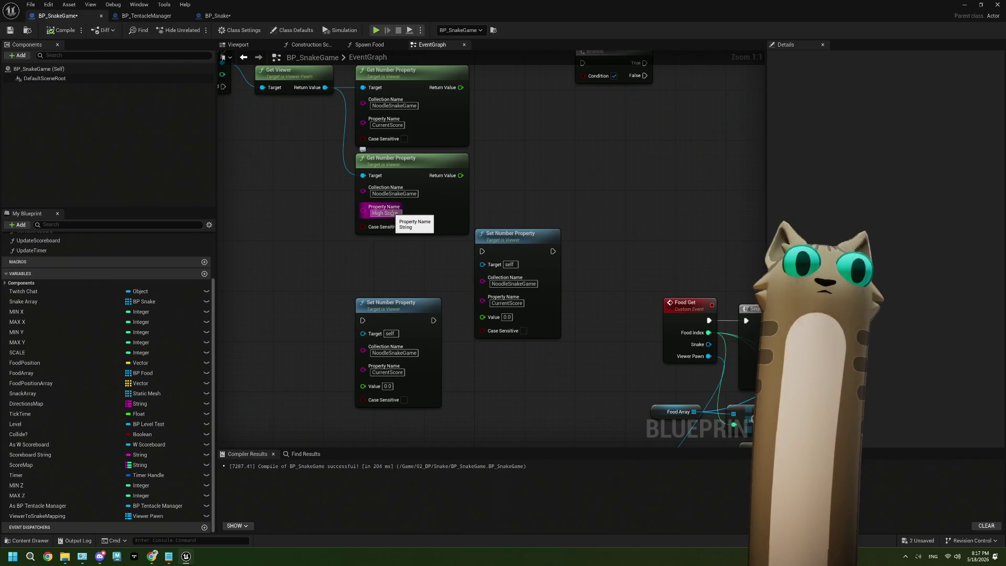
pyautogui.click(390, 125)
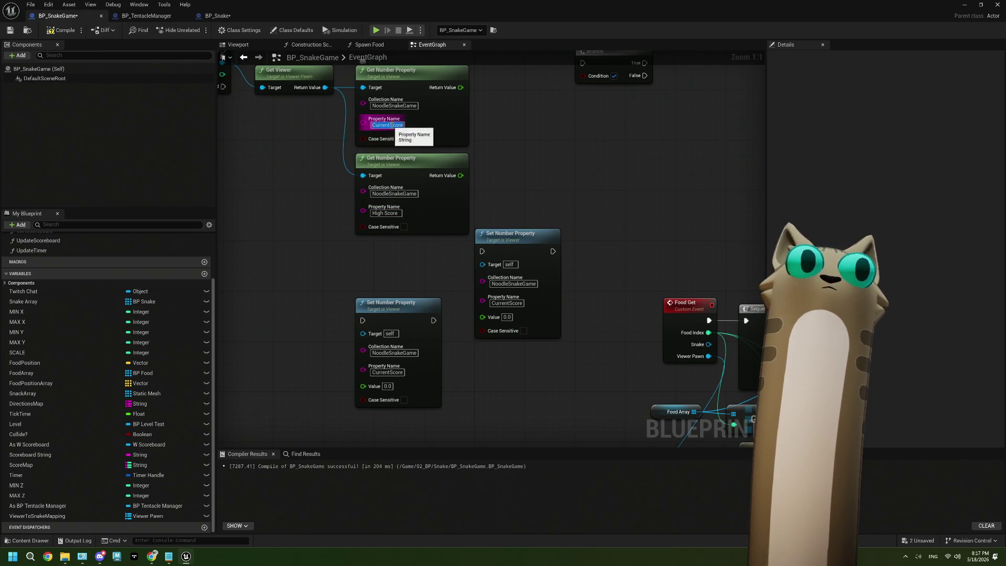
pyautogui.click(507, 302)
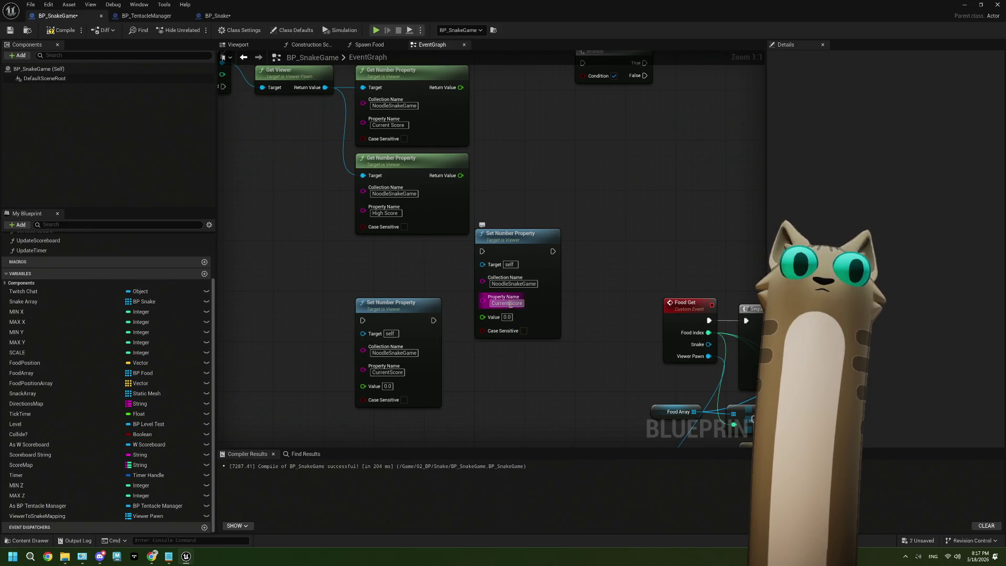
pyautogui.click(396, 372)
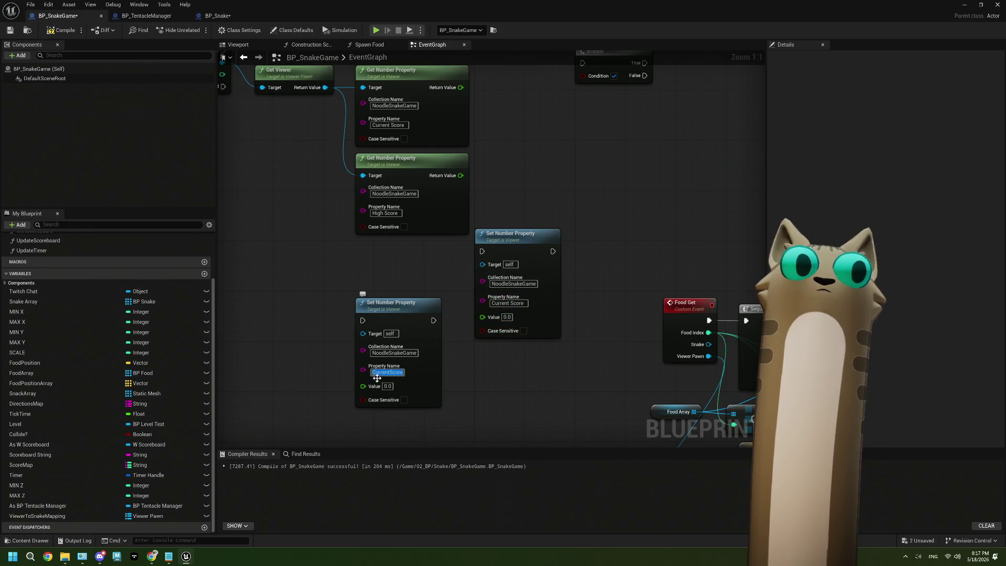
pyautogui.click(452, 377)
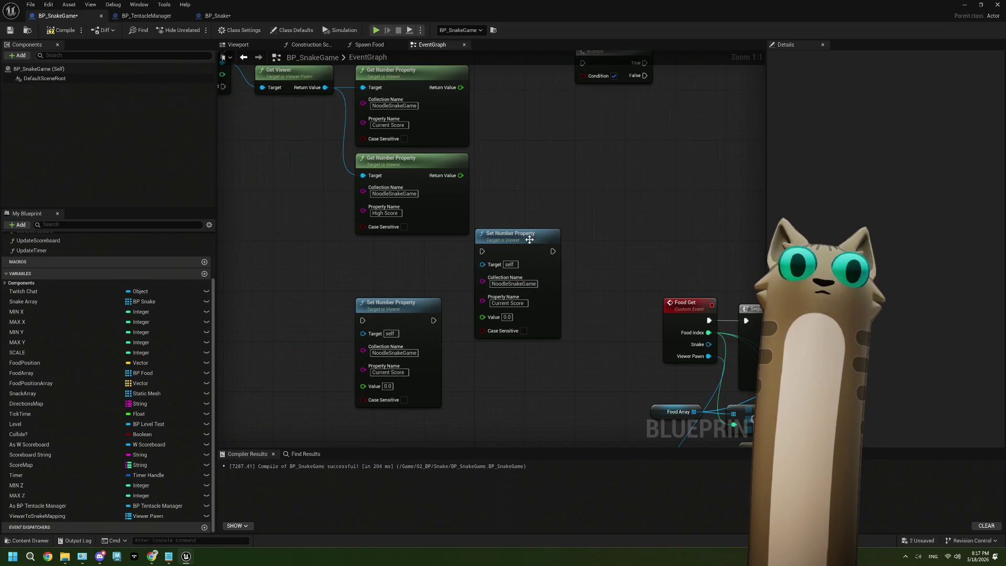
pyautogui.moveTo(528, 237)
pyautogui.mouseDown()
pyautogui.moveTo(566, 293)
pyautogui.moveTo(504, 276)
pyautogui.moveTo(481, 243)
pyautogui.moveTo(421, 228)
pyautogui.mouseUp()
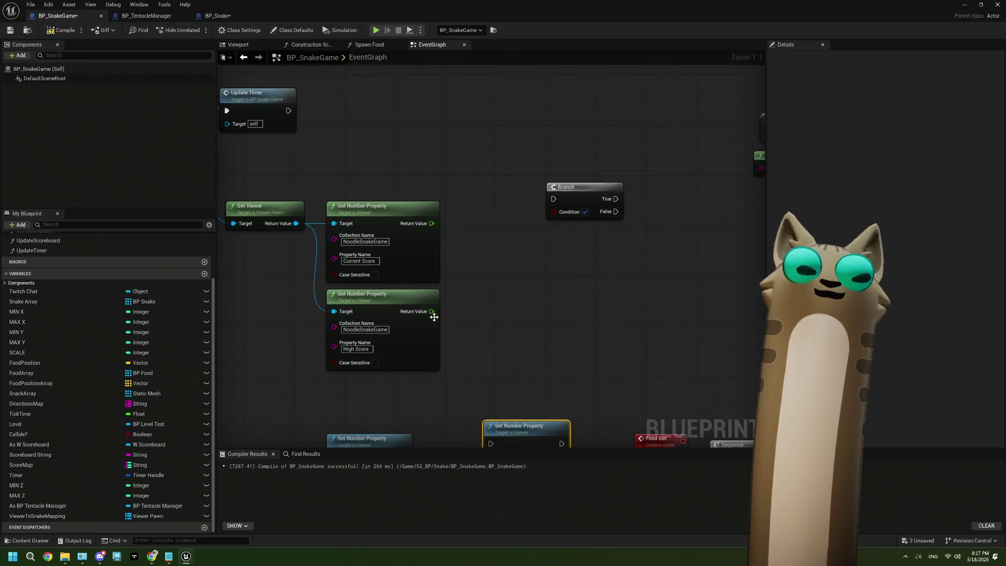
pyautogui.click(453, 261)
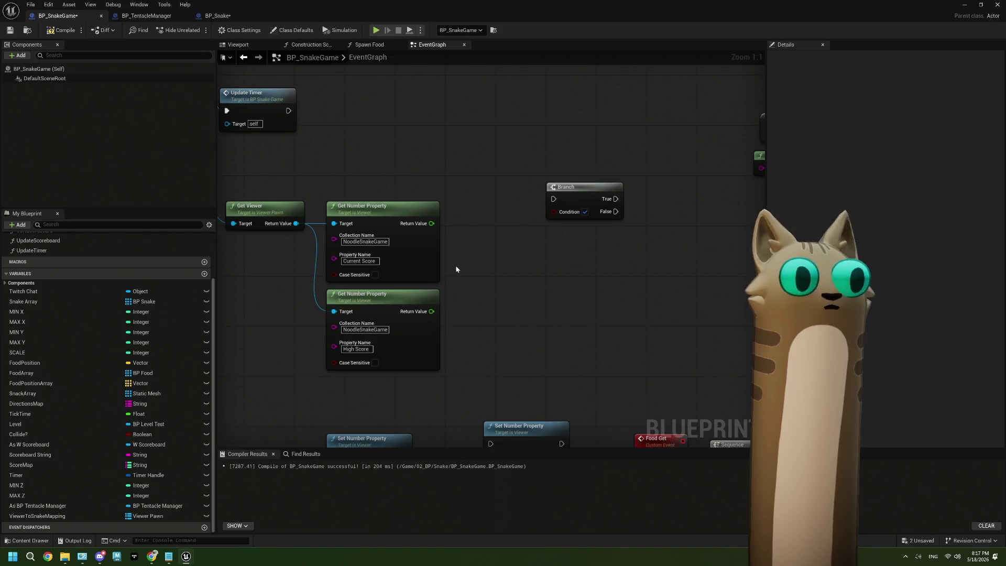
# Add a greater-than node comparing Current Score to High Score as the Branch condition, run per loop iteration
pyautogui.rightClick(456, 269)
pyautogui.write('gre')
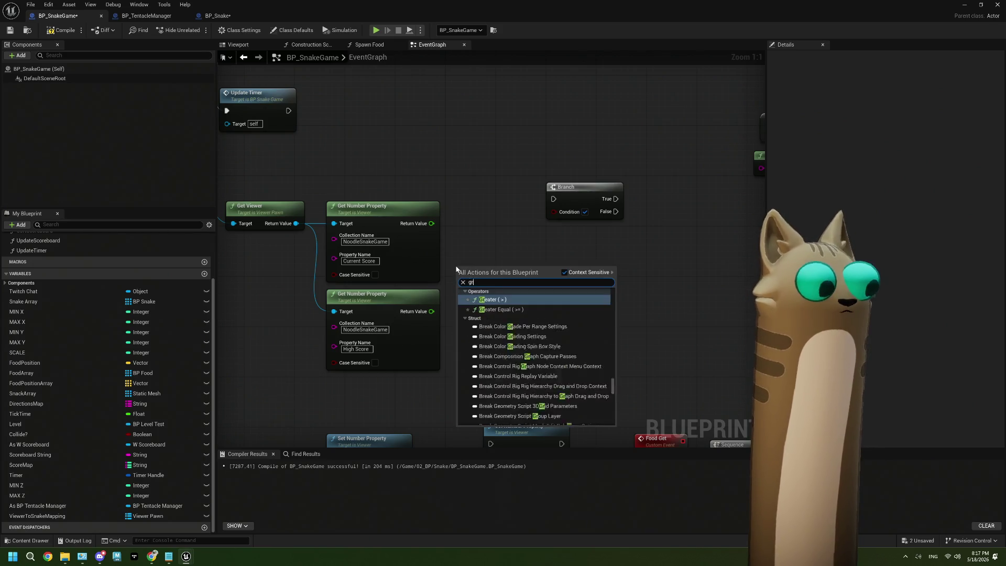
pyautogui.click(498, 303)
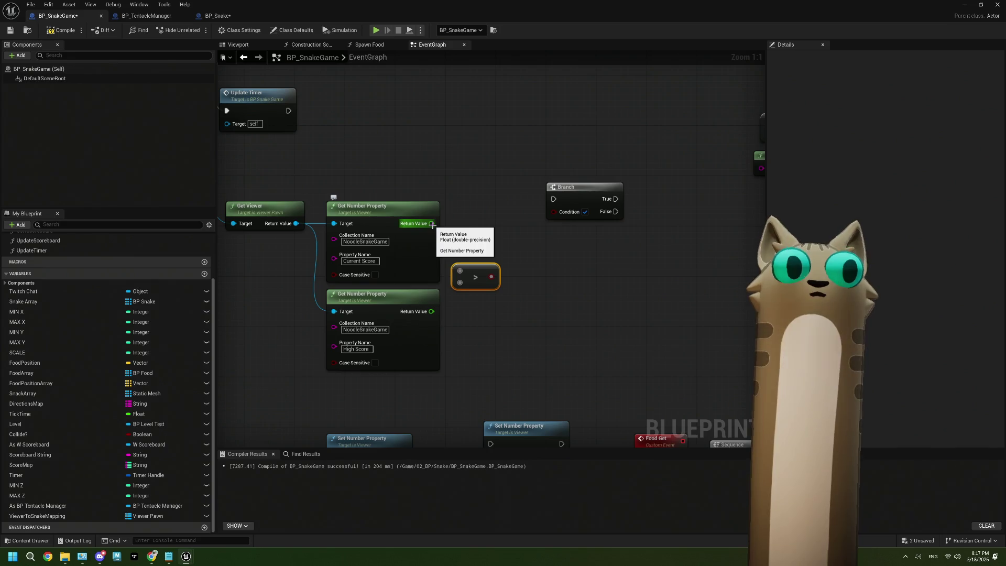
pyautogui.moveTo(432, 224); pyautogui.dragTo(459, 271)
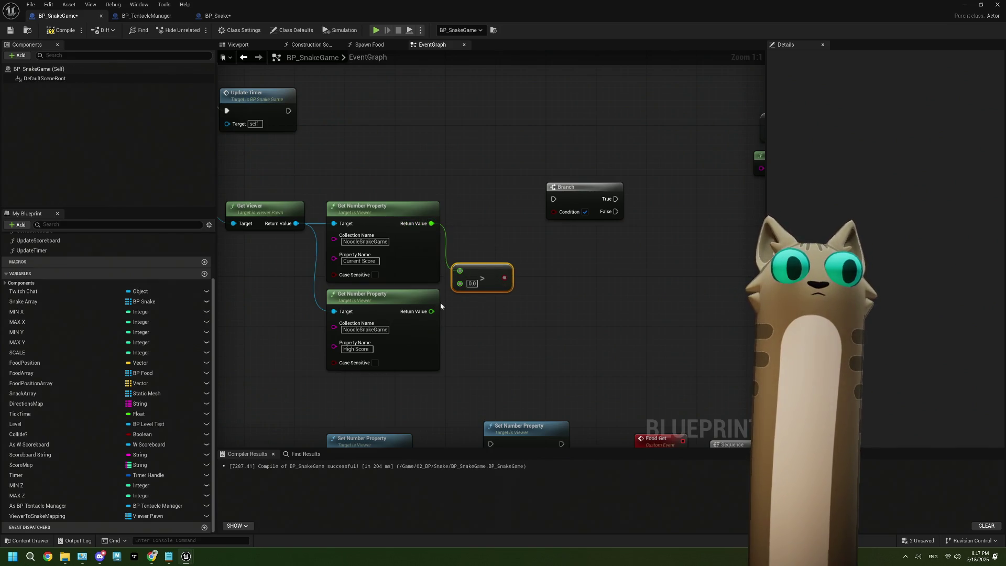
pyautogui.moveTo(432, 311)
pyautogui.mouseDown()
pyautogui.moveTo(460, 283)
pyautogui.moveTo(482, 232)
pyautogui.moveTo(554, 211)
pyautogui.moveTo(569, 182)
pyautogui.mouseUp()
pyautogui.moveTo(470, 203); pyautogui.dragTo(572, 217)
pyautogui.moveTo(296, 200); pyautogui.dragTo(656, 200)
# Move the OnEndPlay-to-Branch node group, including Bind Event, to the left
pyautogui.scroll(-4, 620, 320)
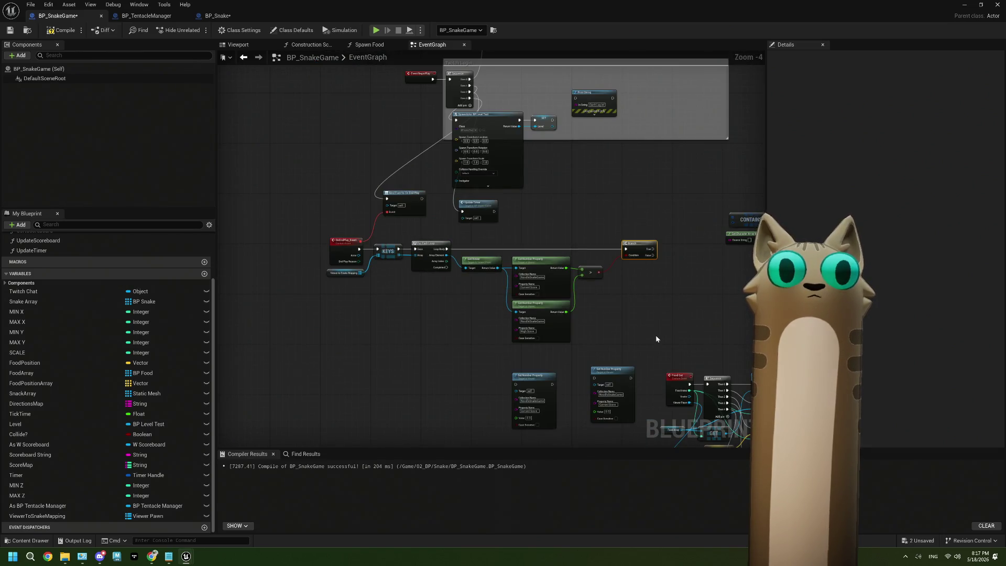
pyautogui.moveTo(655, 338)
pyautogui.mouseDown()
pyautogui.moveTo(492, 236)
pyautogui.moveTo(335, 233)
pyautogui.mouseUp()
pyautogui.keyDown('shift'); pyautogui.click(418, 210); pyautogui.keyUp('shift')
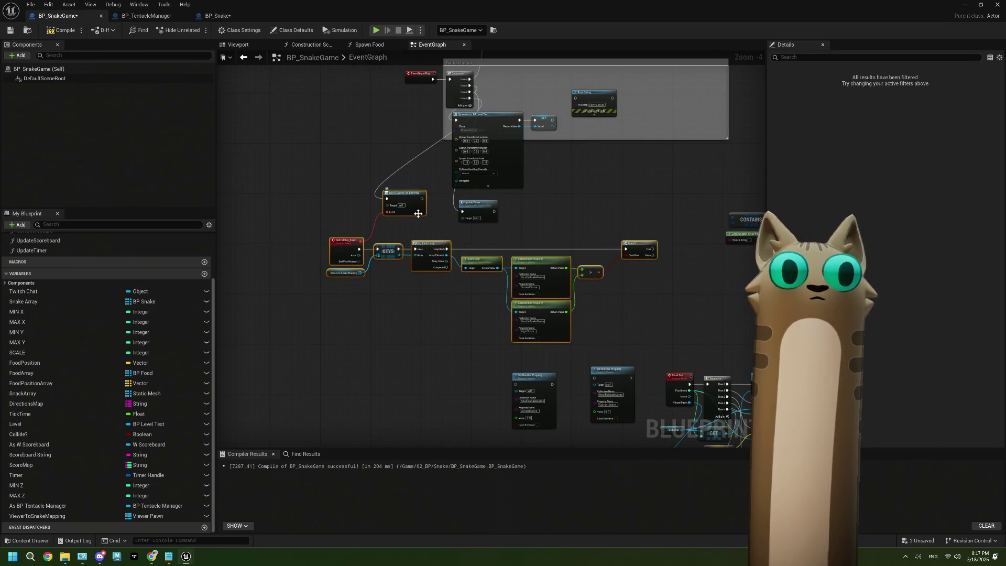
pyautogui.moveTo(418, 213); pyautogui.dragTo(261, 237)
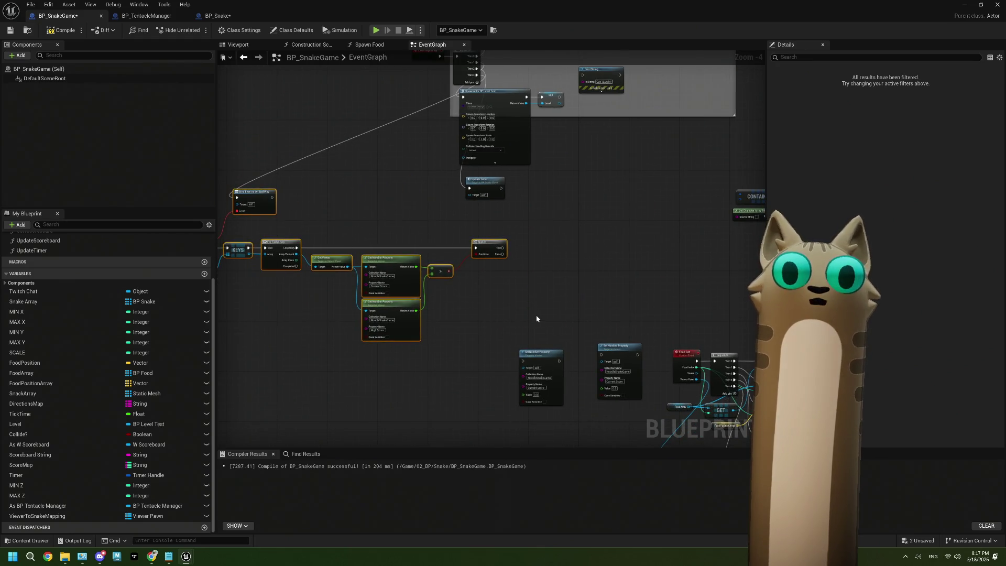
pyautogui.scroll(2, 537, 321)
# Place a Set Number Property node on the Branch's True pin, targeting High Score
pyautogui.moveTo(537, 366); pyautogui.dragTo(520, 221)
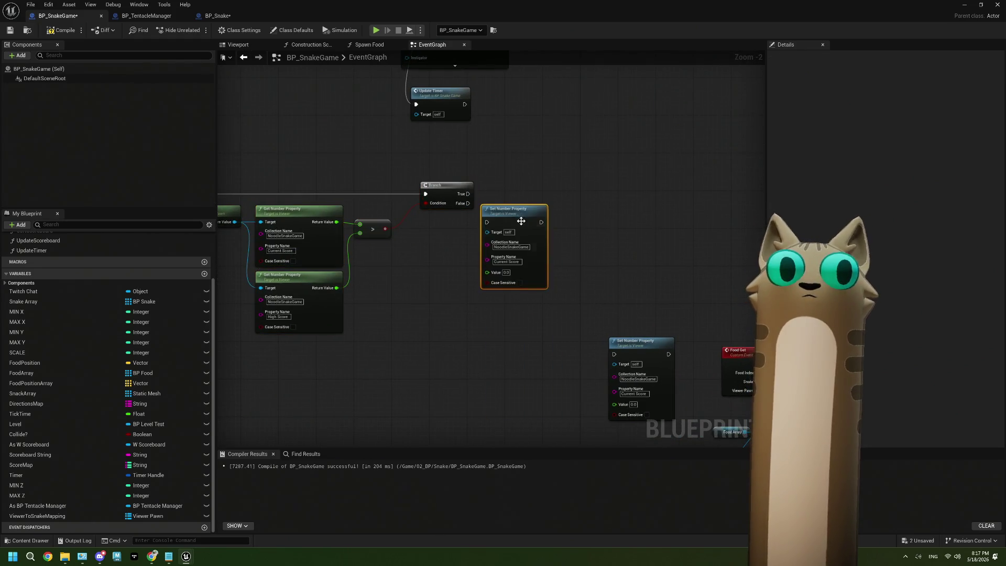
pyautogui.scroll(2, 520, 221)
pyautogui.moveTo(470, 183); pyautogui.dragTo(500, 221)
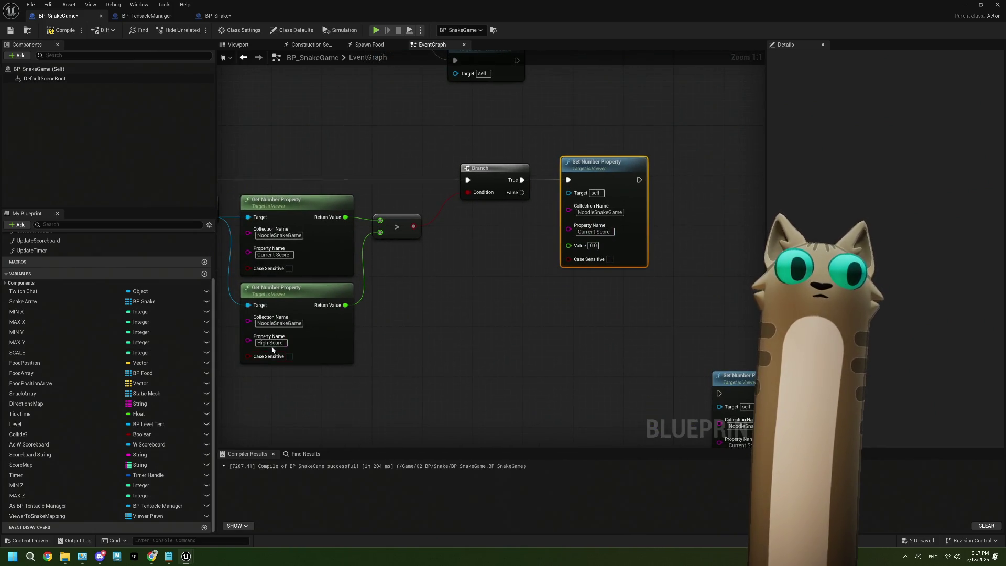
pyautogui.click(270, 343)
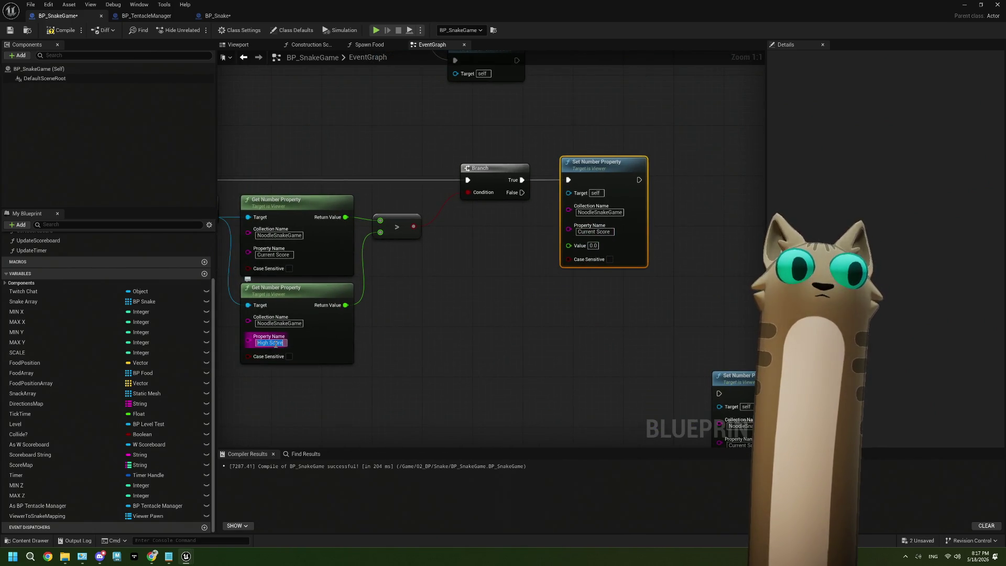
pyautogui.click(597, 231)
pyautogui.write('High Score')
pyautogui.click(677, 255)
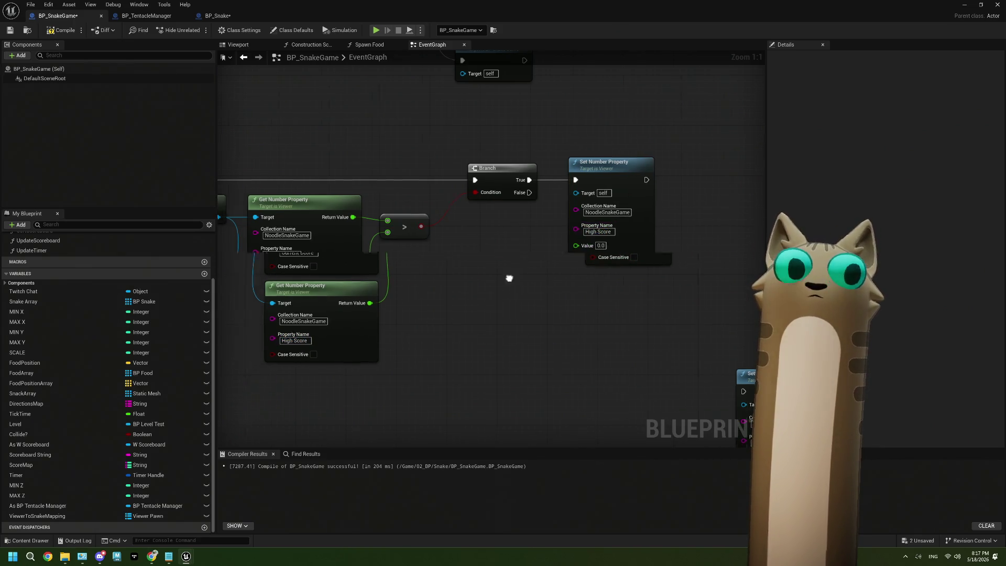
# Wire the Current Score value into the High Score setter's Value via a reroute point
pyautogui.moveTo(510, 276); pyautogui.dragTo(548, 283)
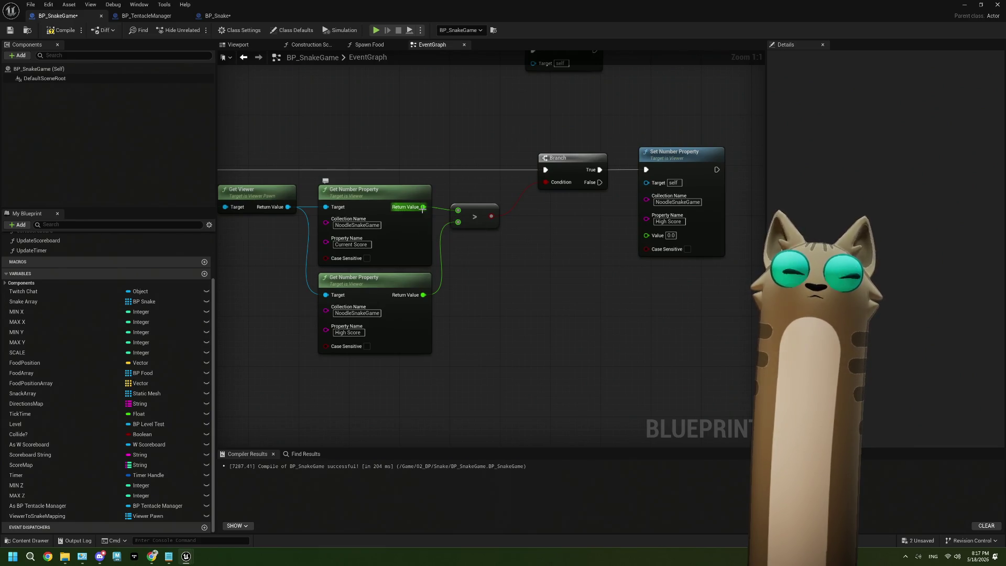
pyautogui.moveTo(423, 207)
pyautogui.mouseDown()
pyautogui.moveTo(448, 250)
pyautogui.moveTo(602, 253)
pyautogui.moveTo(646, 234)
pyautogui.mouseUp()
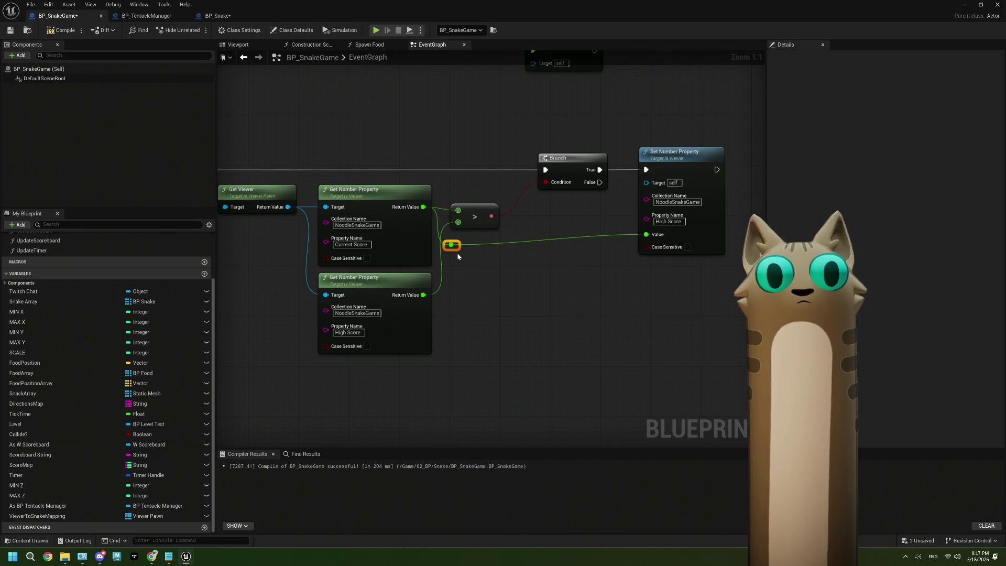
pyautogui.moveTo(459, 248)
pyautogui.mouseDown()
pyautogui.moveTo(471, 242)
pyautogui.moveTo(481, 205)
pyautogui.mouseUp()
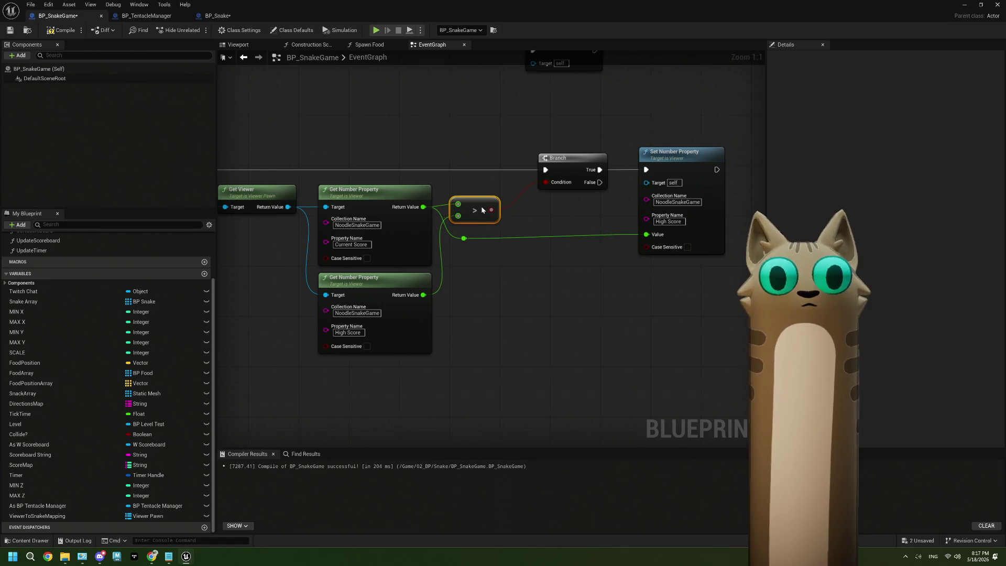
pyautogui.click(484, 281)
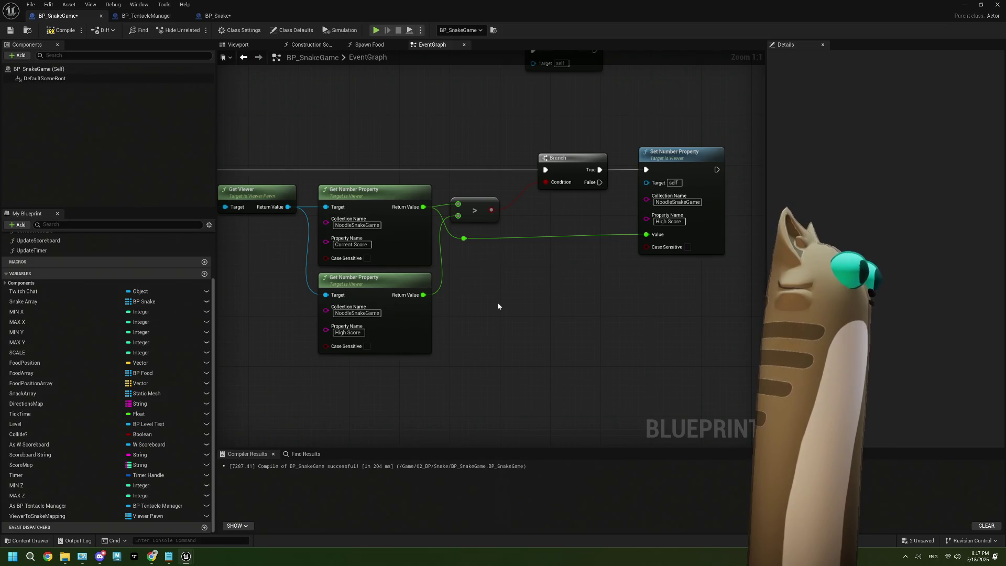
pyautogui.scroll(-2, 498, 301)
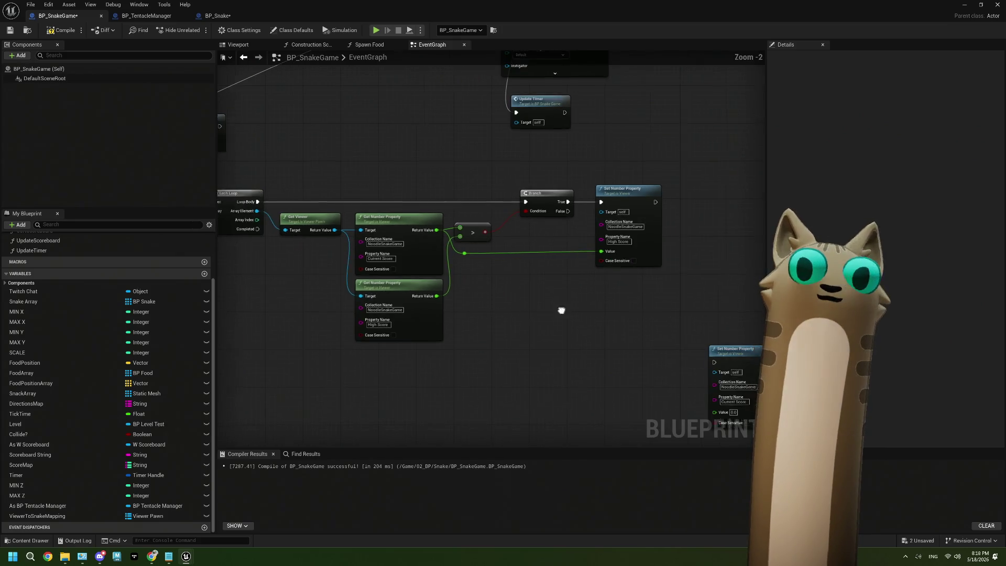
# Chain the Current Score setter (0.0) after the High Score setter and route Branch False into it
pyautogui.moveTo(634, 370)
pyautogui.mouseDown()
pyautogui.moveTo(522, 294)
pyautogui.moveTo(597, 294)
pyautogui.moveTo(673, 207)
pyautogui.moveTo(644, 187)
pyautogui.mouseUp()
pyautogui.scroll(2, 569, 301)
pyautogui.moveTo(569, 192); pyautogui.dragTo(624, 193)
pyautogui.moveTo(466, 266); pyautogui.dragTo(530, 258)
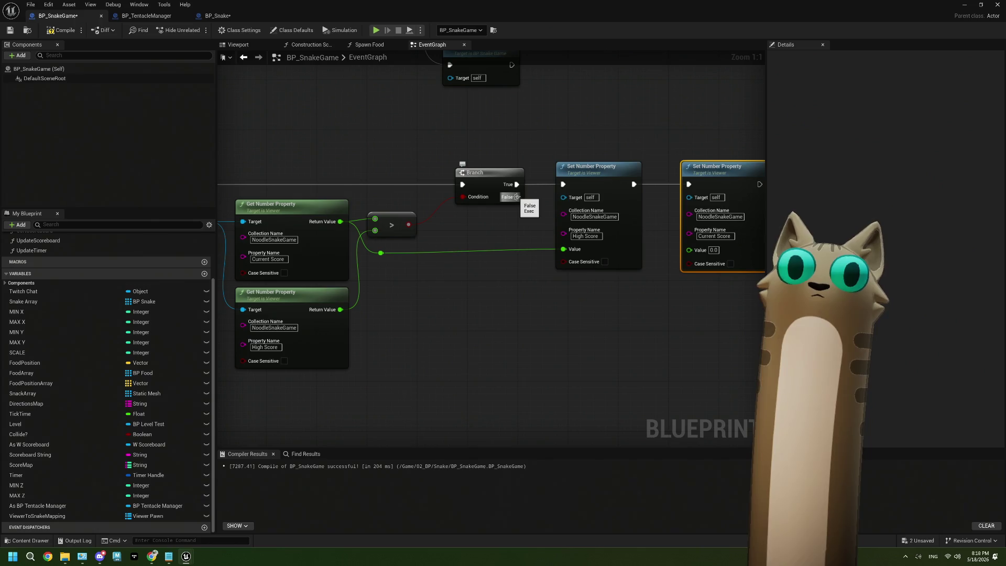
pyautogui.moveTo(516, 197)
pyautogui.mouseDown()
pyautogui.moveTo(545, 295)
pyautogui.moveTo(654, 304)
pyautogui.mouseUp()
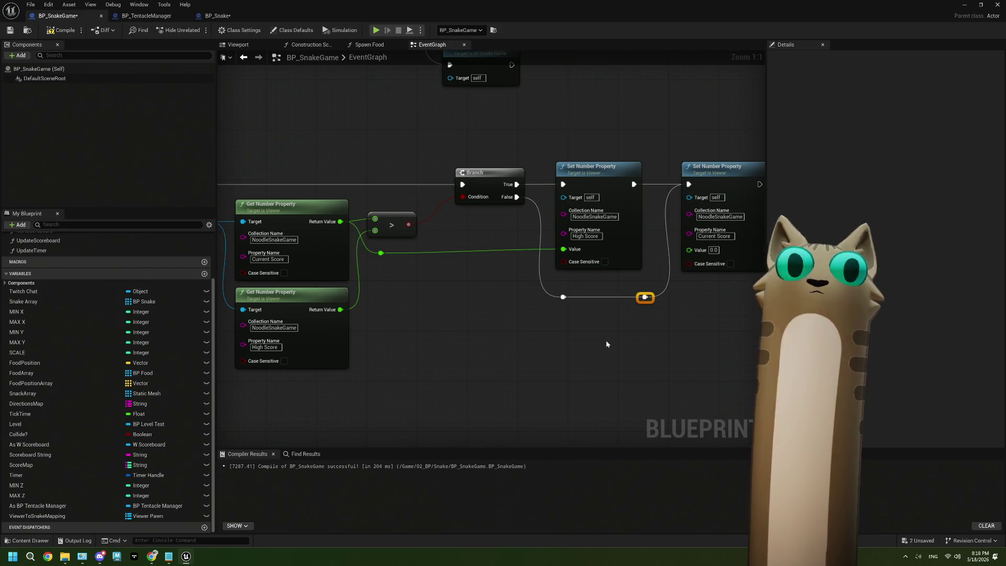
pyautogui.scroll(-5, 606, 341)
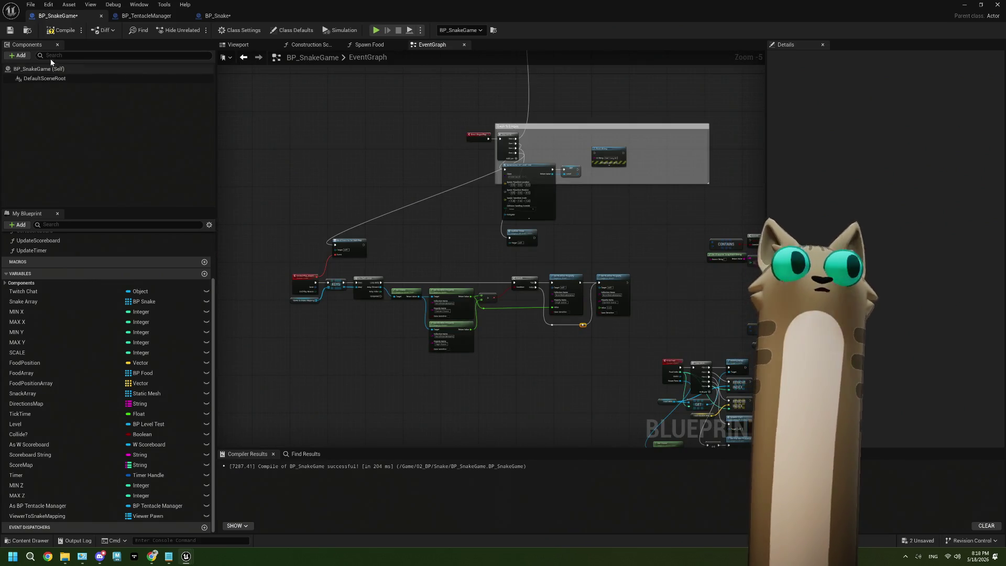
# Wire Get Viewer's Return Value into both setters' Targets and recompile BP_SnakeGame without errors
pyautogui.click(62, 30)
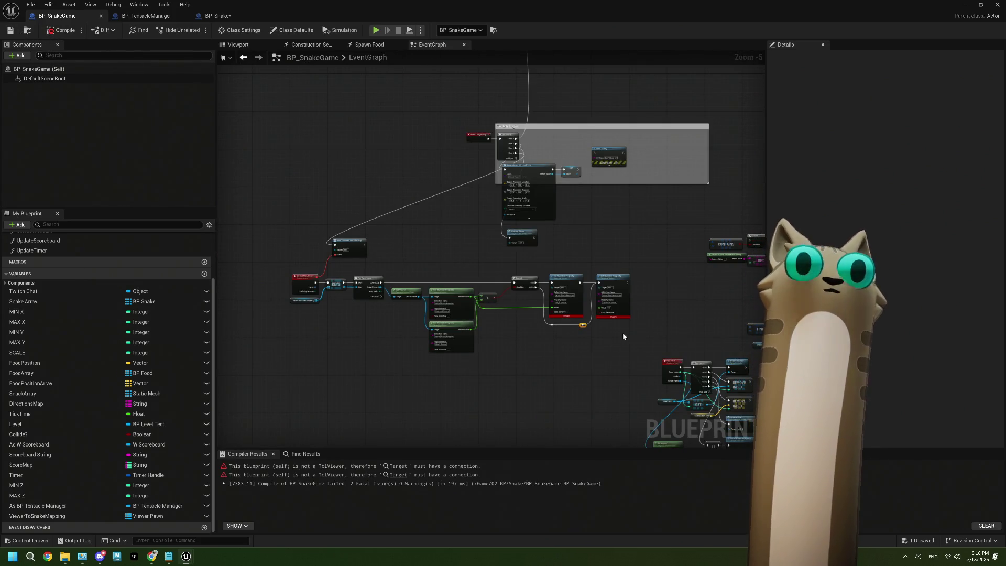
pyautogui.scroll(4, 451, 330)
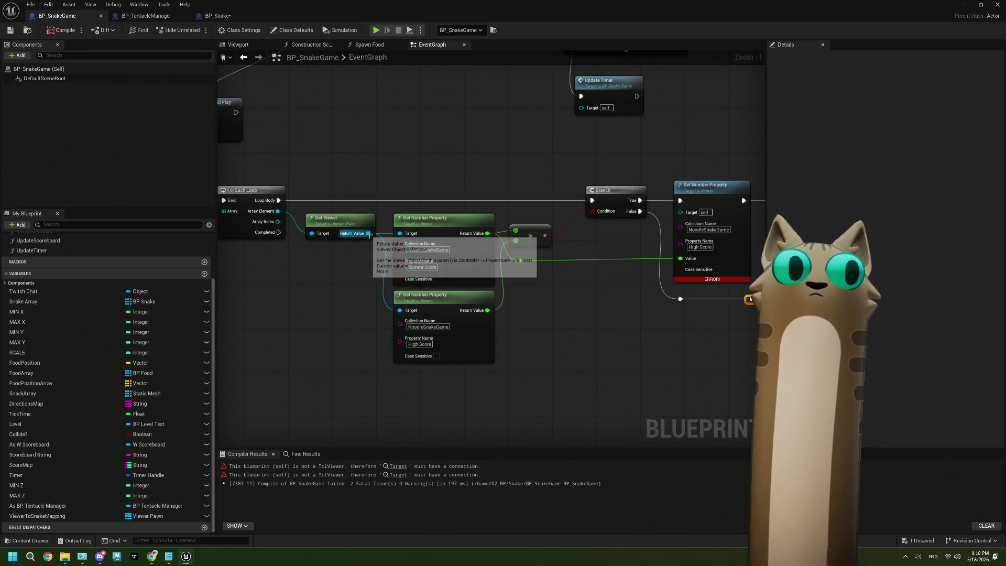
pyautogui.moveTo(368, 233)
pyautogui.mouseDown()
pyautogui.moveTo(636, 244)
pyautogui.moveTo(680, 213)
pyautogui.mouseUp()
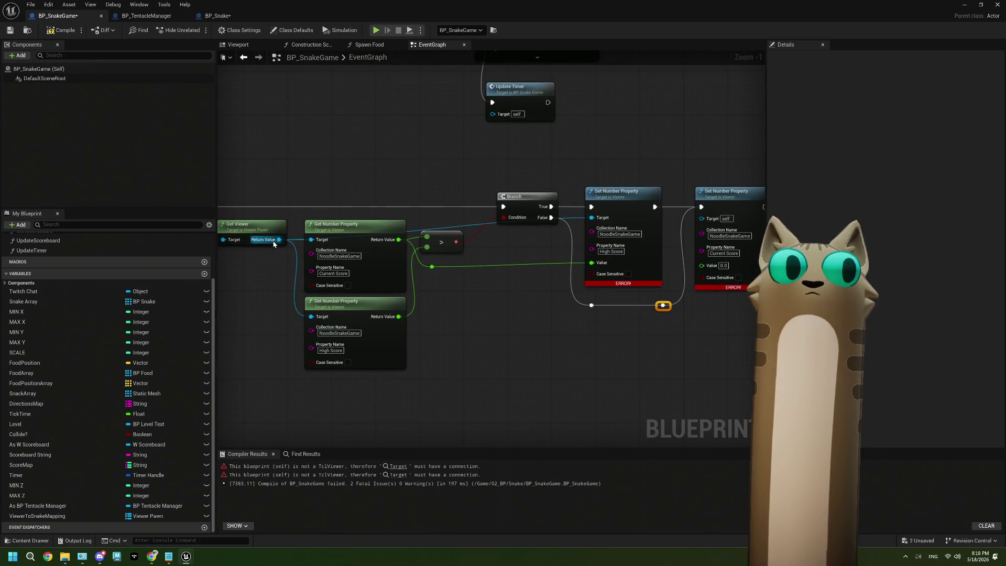
pyautogui.moveTo(279, 240)
pyautogui.mouseDown()
pyautogui.moveTo(521, 274)
pyautogui.moveTo(701, 219)
pyautogui.mouseUp()
pyautogui.scroll(-2, 591, 377)
pyautogui.scroll(-1, 590, 377)
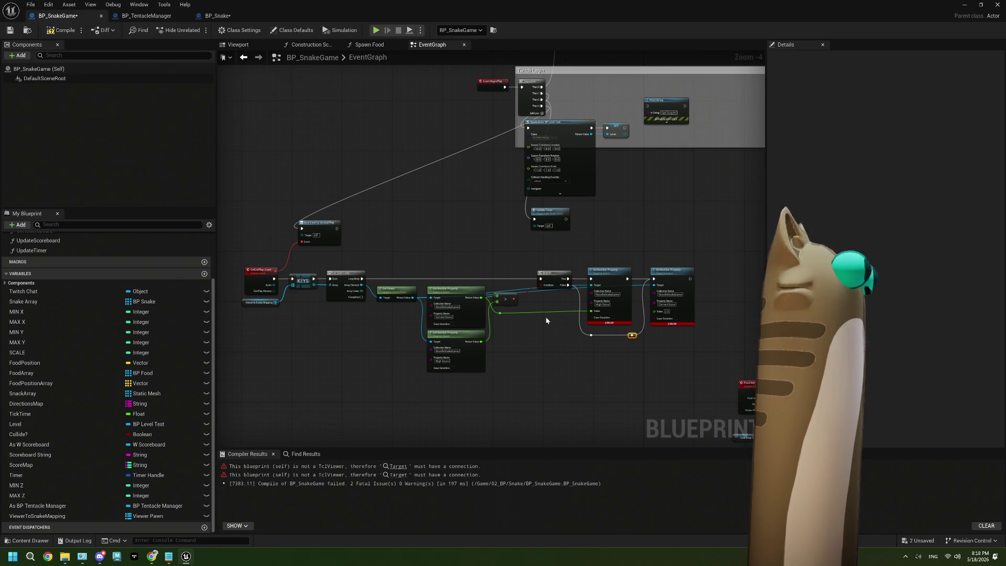
pyautogui.press('F7')
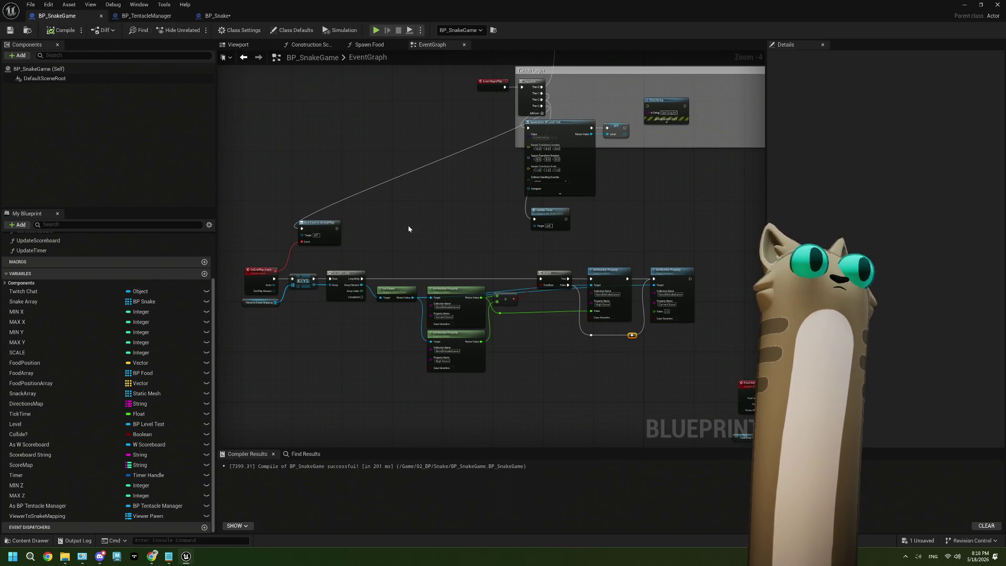
# Compile and save BP_Snake, then minimize the blueprint editor to reach the level
pyautogui.click(217, 15)
pyautogui.click(53, 30)
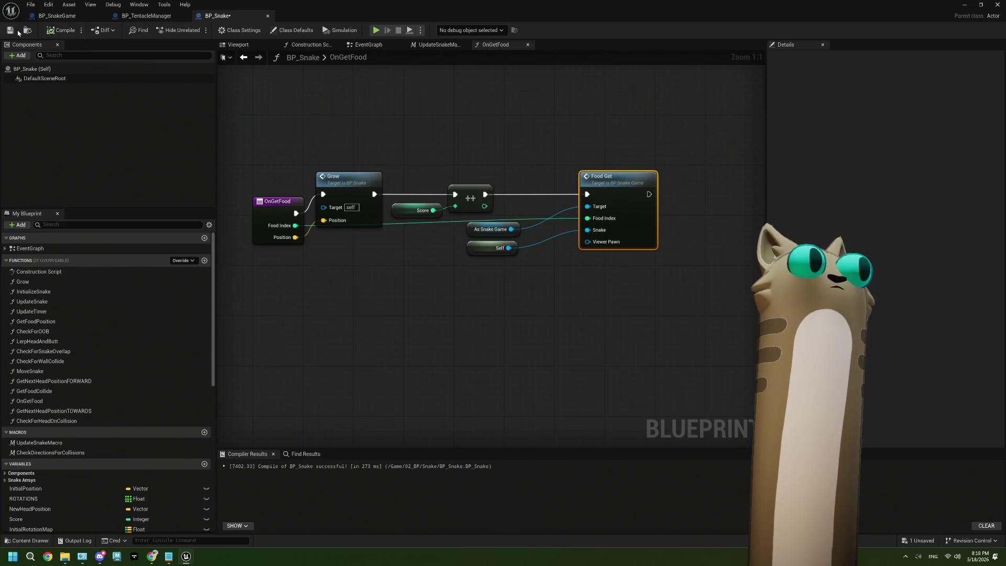
pyautogui.click(11, 31)
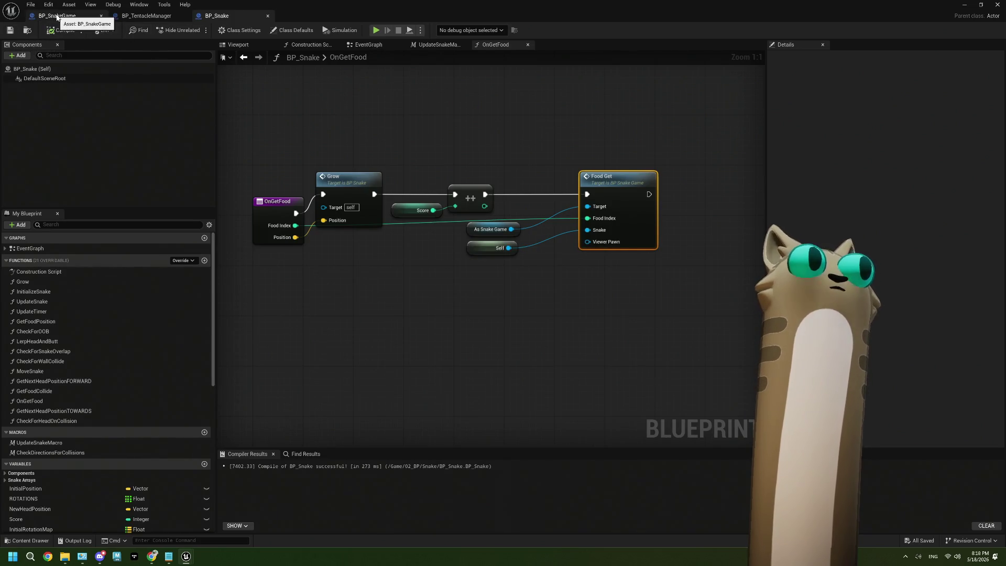
pyautogui.click(58, 16)
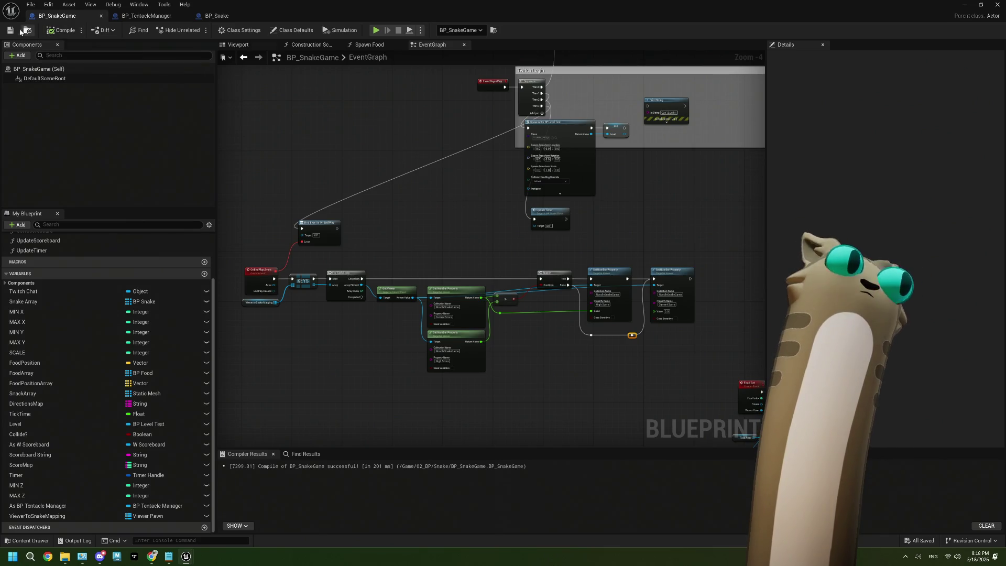
pyautogui.click(959, 6)
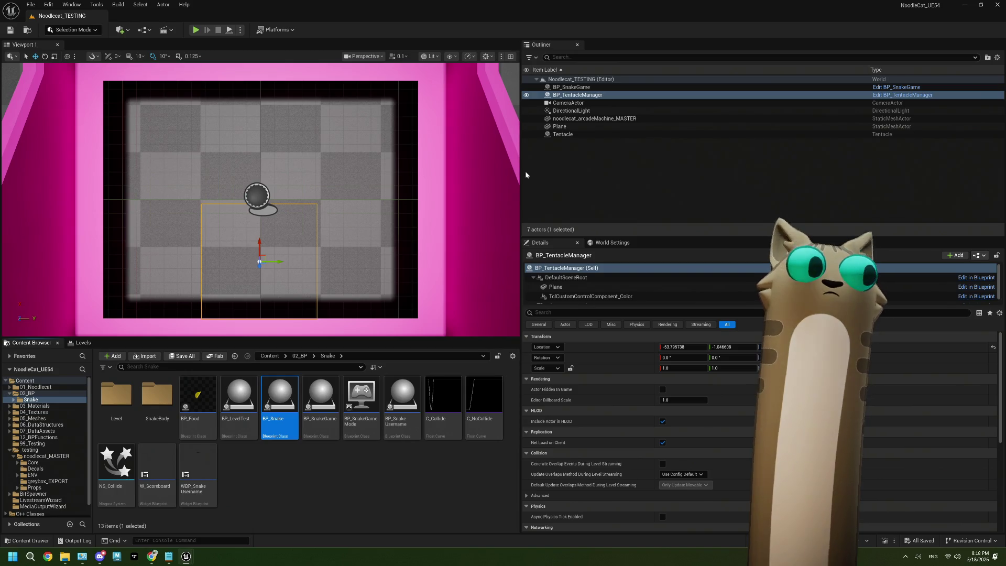
# Enlarge the level viewport, start Play In Editor, and switch to the Tentacle dashboard
pyautogui.moveTo(521, 174); pyautogui.dragTo(653, 174)
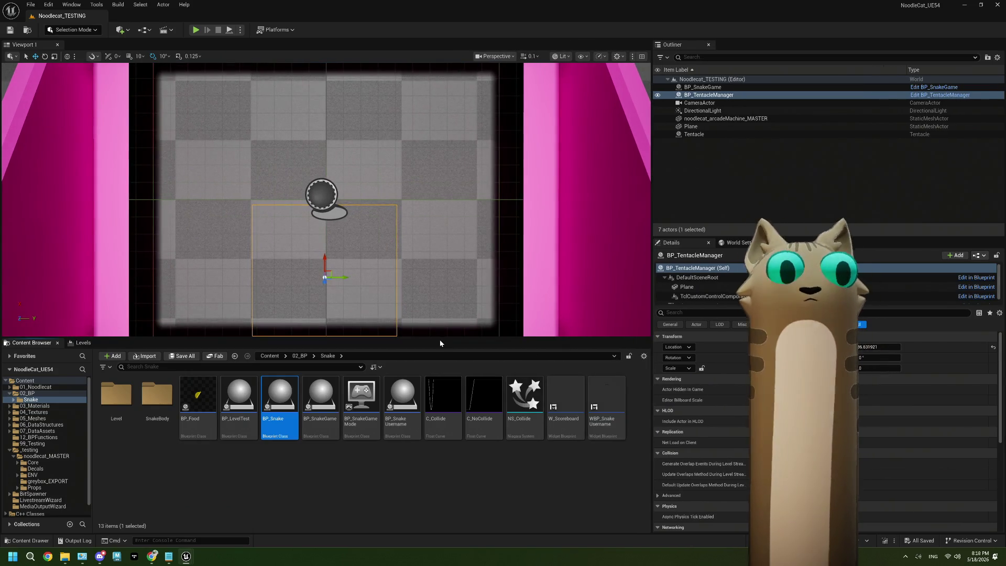
pyautogui.moveTo(441, 338); pyautogui.dragTo(441, 395)
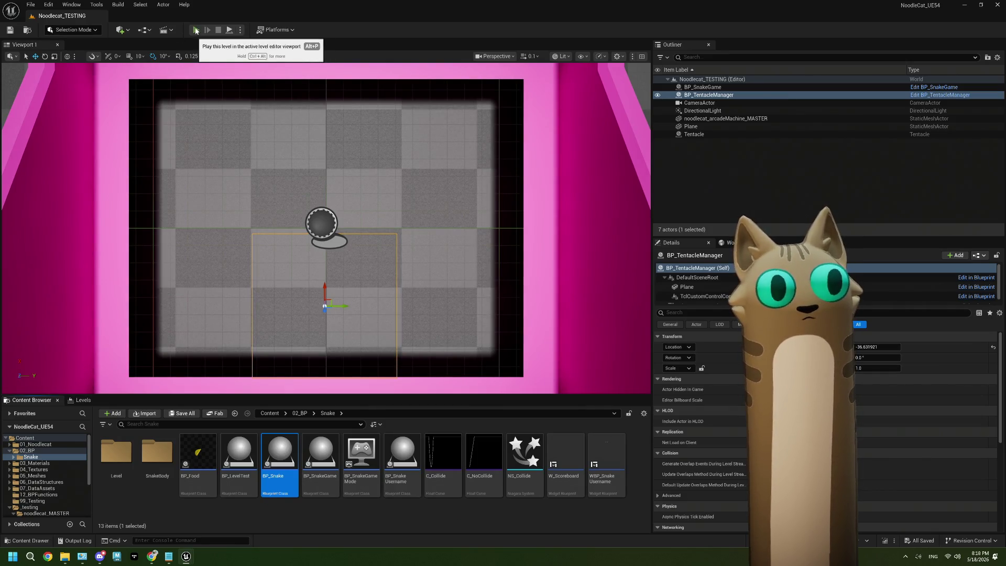
pyautogui.click(195, 30)
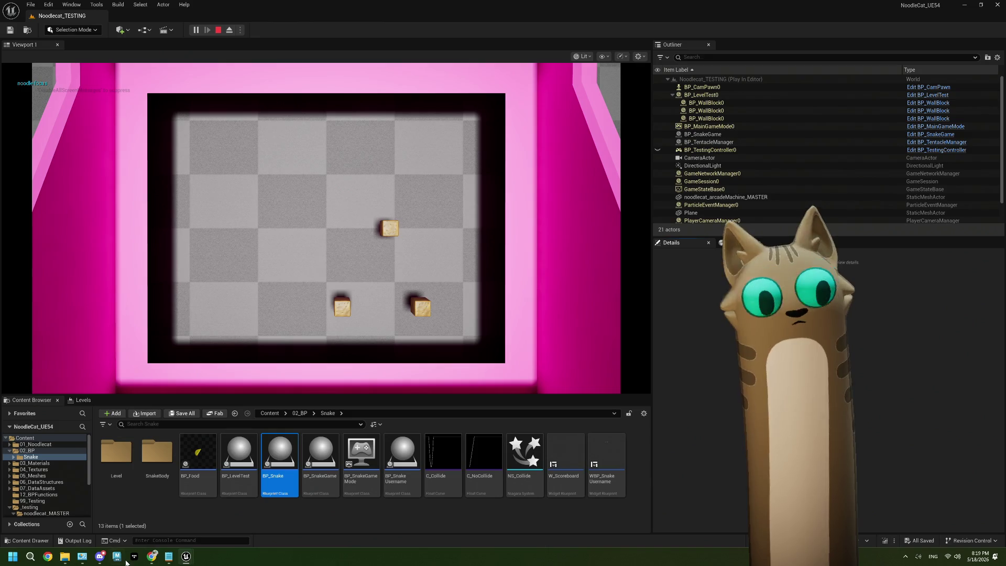
pyautogui.hotkey('alt', 'Tab')
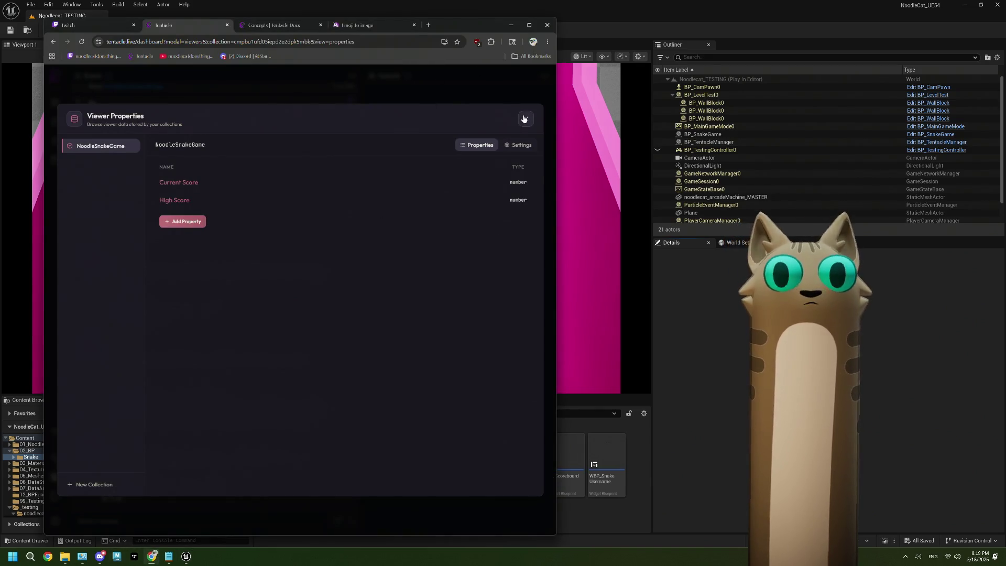
# Place the browser beside the game, confirm every viewer's Current Score is 0, and close viewer properties
pyautogui.moveTo(471, 23); pyautogui.dragTo(913, 16)
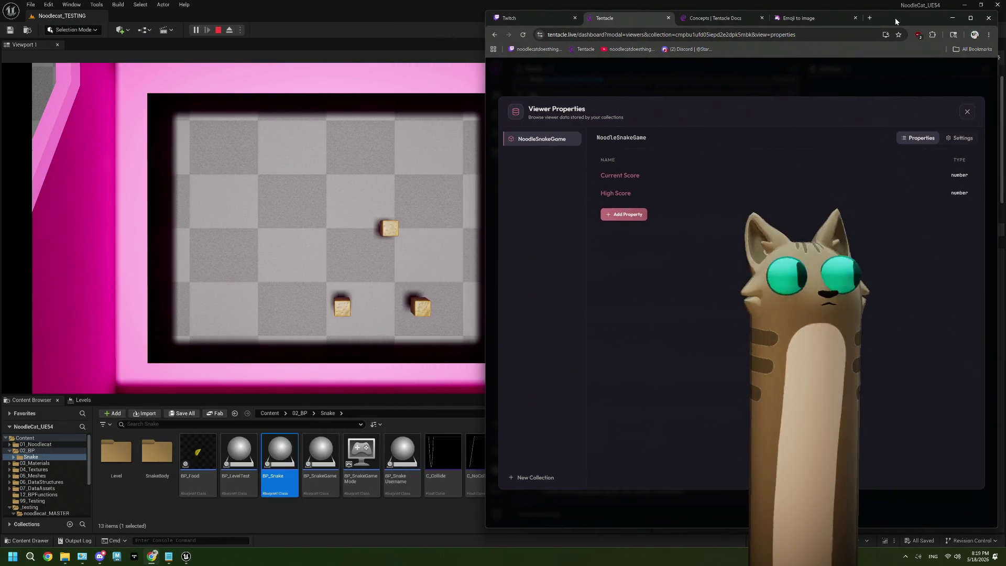
pyautogui.click(696, 180)
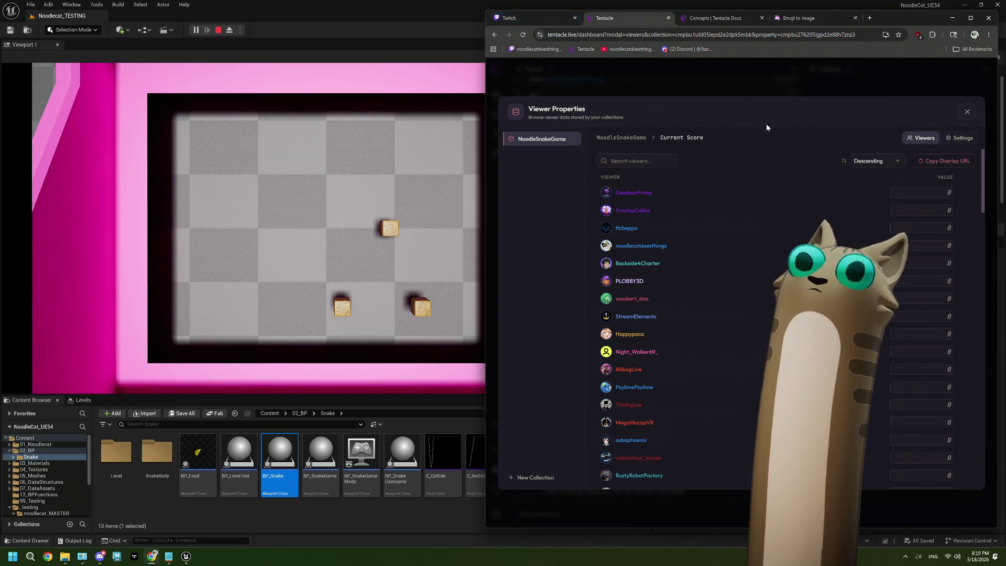
pyautogui.click(966, 111)
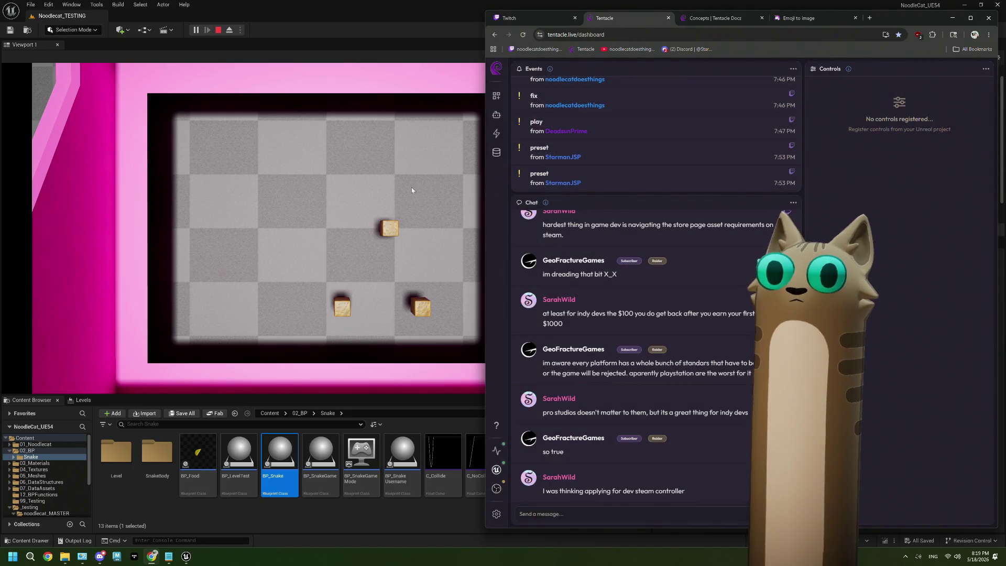
pyautogui.moveTo(484, 176); pyautogui.dragTo(519, 185)
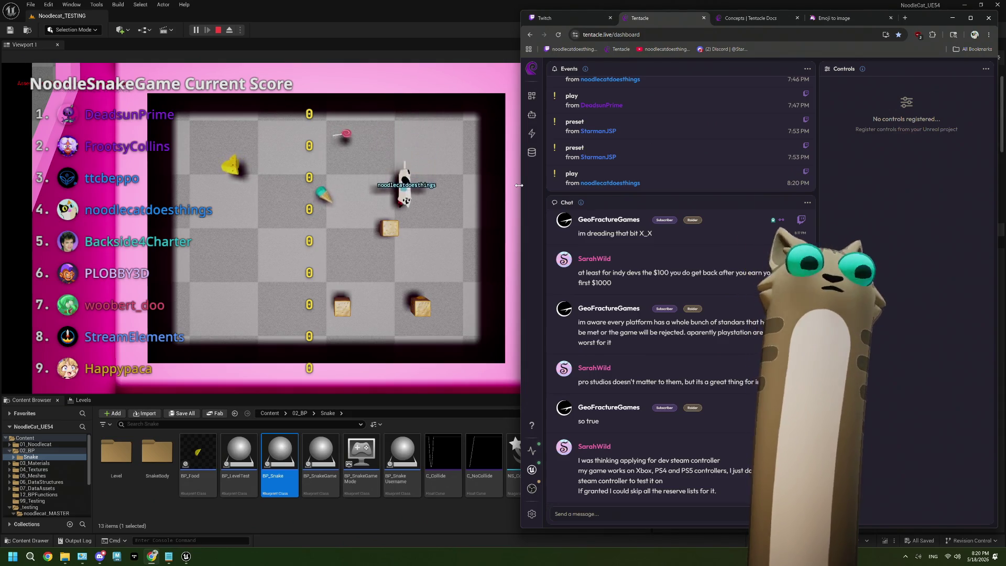
# Bring the Unreal level editor back to the front while the snake game keeps running
pyautogui.click(216, 30)
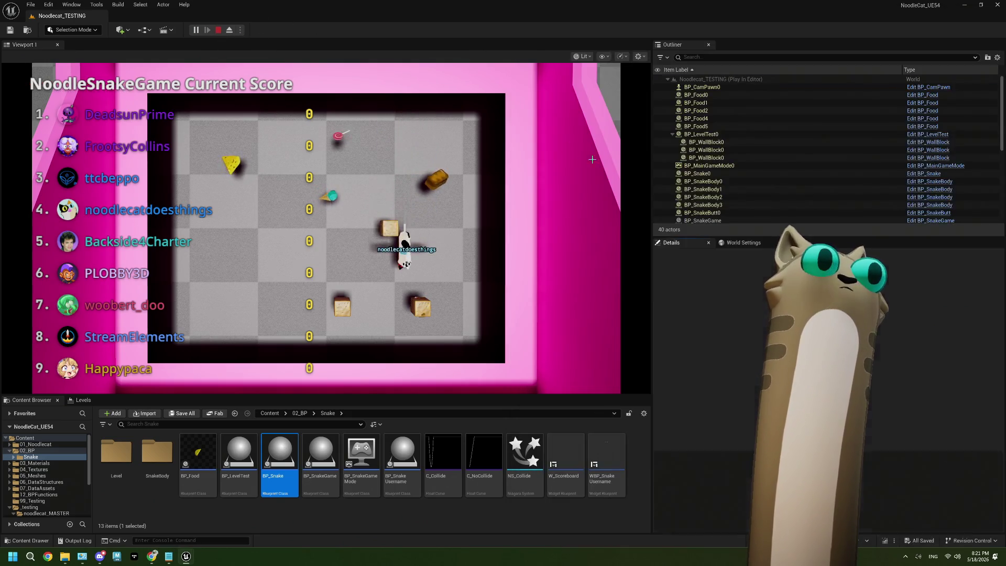
# Move the message log aside and follow an error link, then close StandardMacros and restore BP_Snake's window
pyautogui.moveTo(578, 19); pyautogui.dragTo(560, 206)
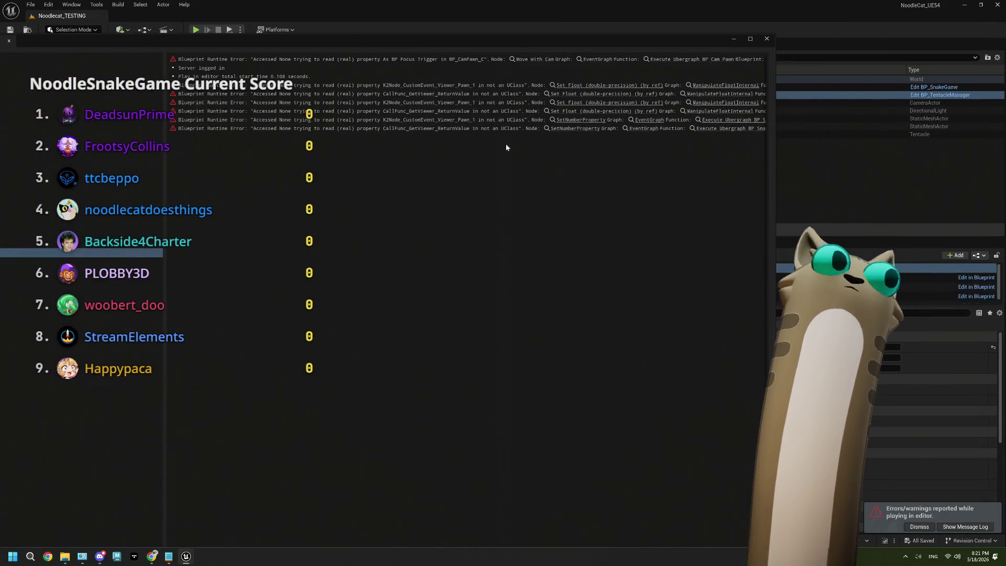
pyautogui.moveTo(409, 38)
pyautogui.mouseDown()
pyautogui.moveTo(435, 105)
pyautogui.moveTo(466, 56)
pyautogui.mouseUp()
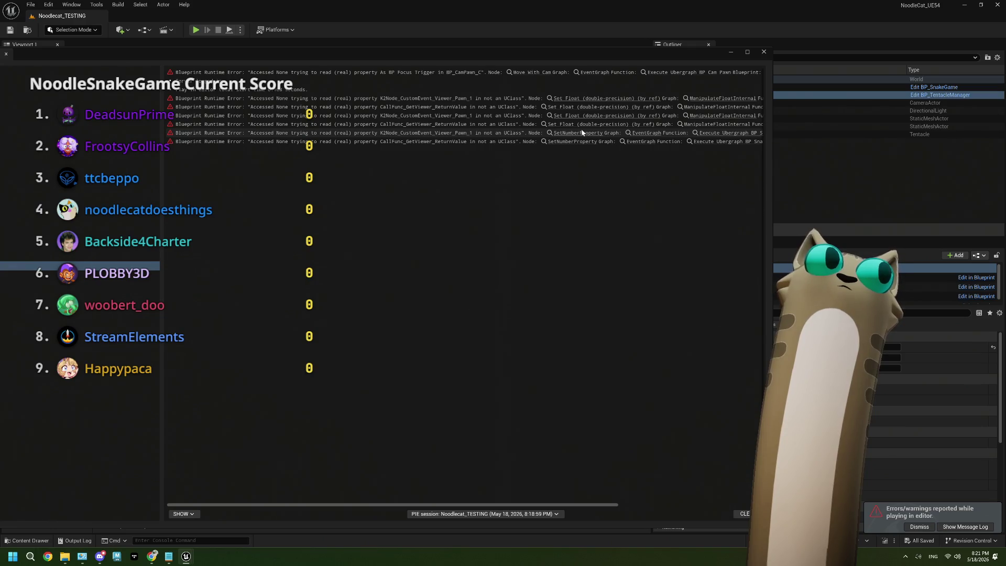
pyautogui.click(577, 99)
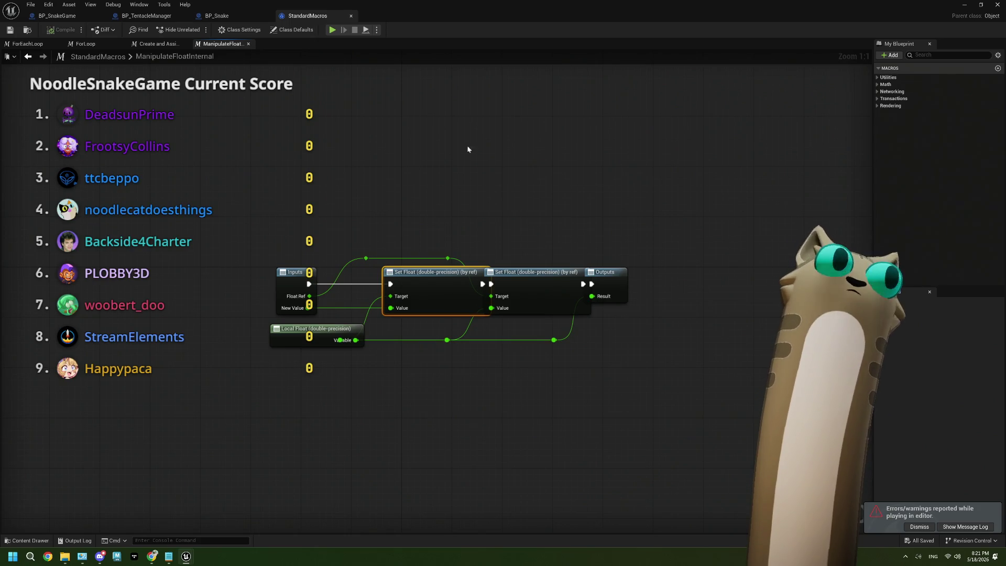
pyautogui.click(351, 16)
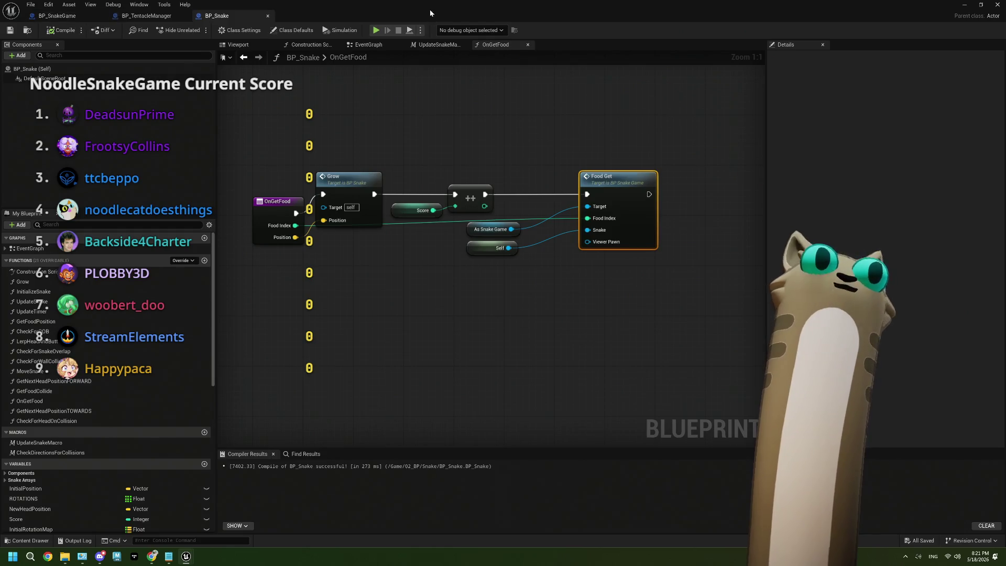
pyautogui.doubleClick(432, 15)
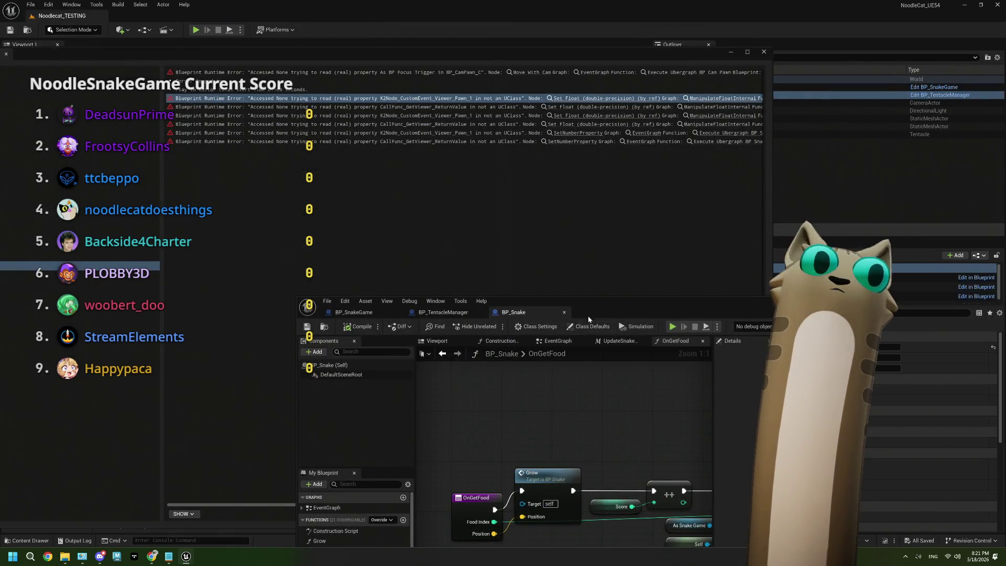
# Scroll right through the logged errors and open BP_SnakeGame at the flagged Set Number Property node
pyautogui.moveTo(524, 301)
pyautogui.mouseDown()
pyautogui.moveTo(691, 352)
pyautogui.moveTo(704, 427)
pyautogui.mouseUp()
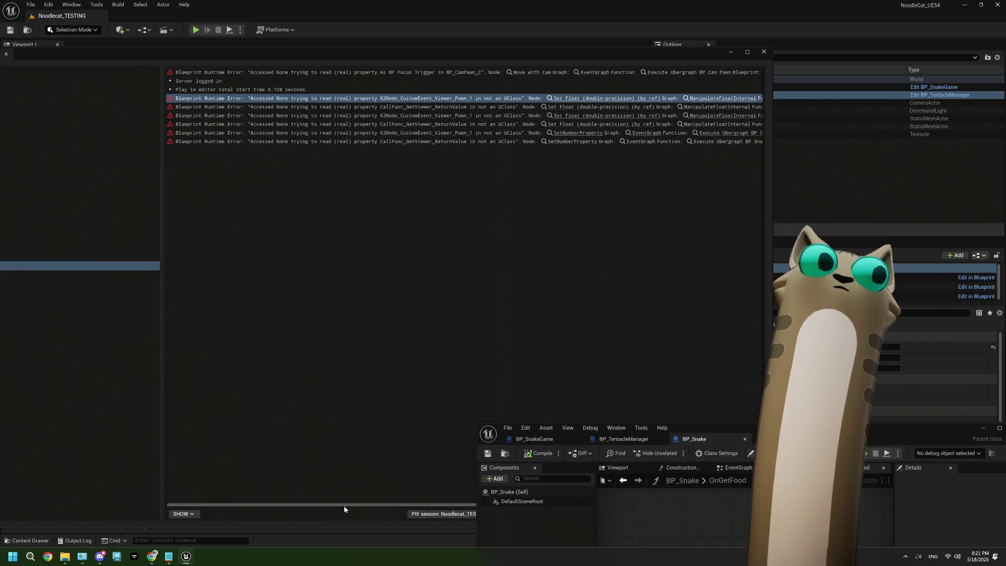
pyautogui.moveTo(344, 505)
pyautogui.mouseDown()
pyautogui.moveTo(383, 506)
pyautogui.moveTo(316, 488)
pyautogui.mouseUp()
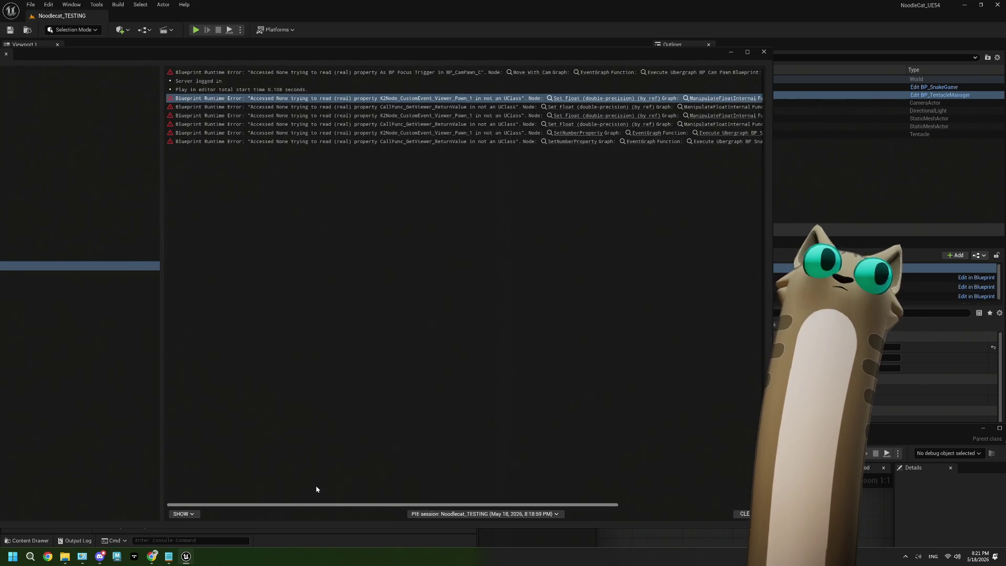
pyautogui.hscroll(3, 413, 486)
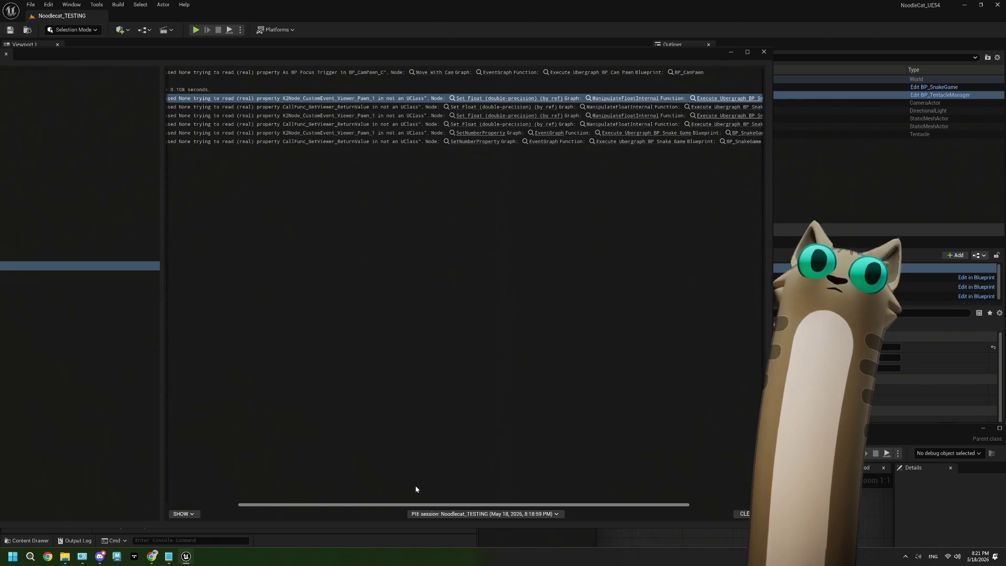
pyautogui.hscroll(2, 415, 489)
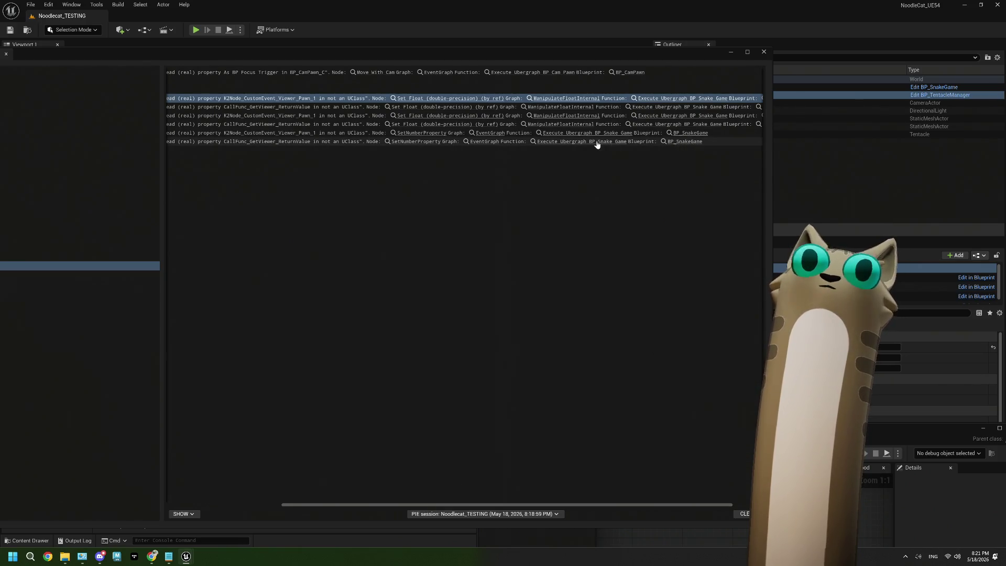
pyautogui.click(412, 142)
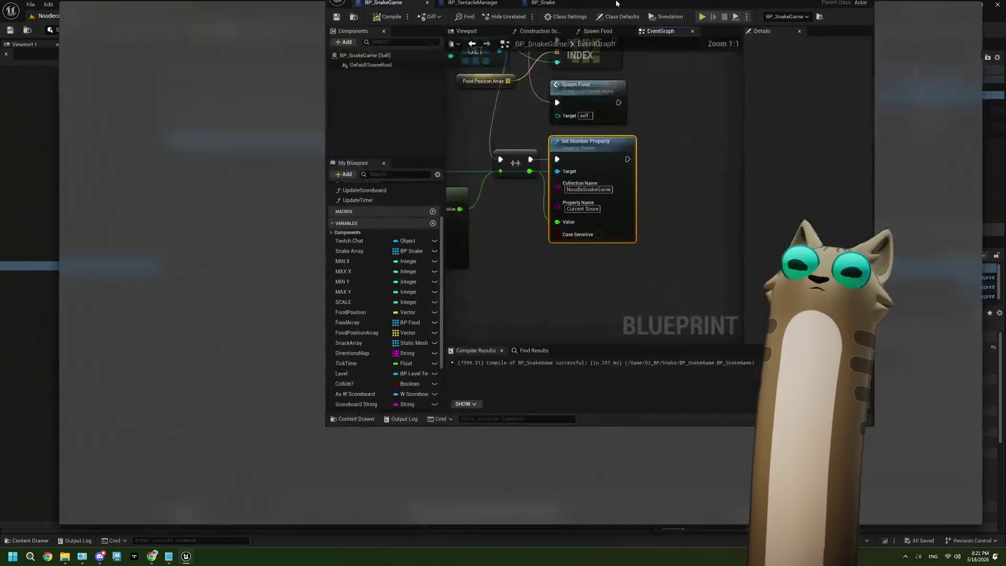
# Inspect BP_SnakeGame's EventGraph and its Spawn Food function graph
pyautogui.scroll(-1, 563, 306)
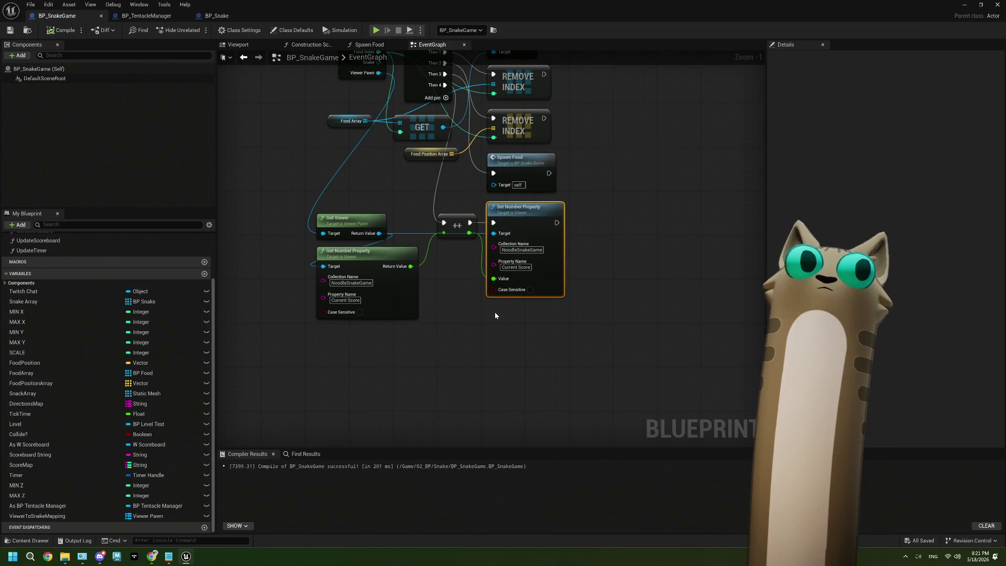
pyautogui.scroll(-1, 494, 313)
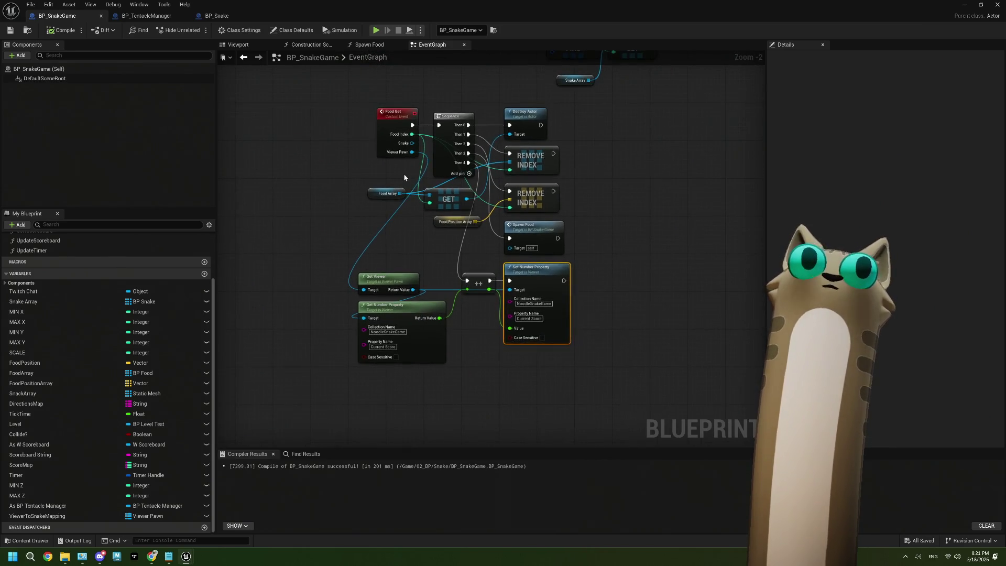
pyautogui.click(370, 44)
pyautogui.scroll(-1, 633, 243)
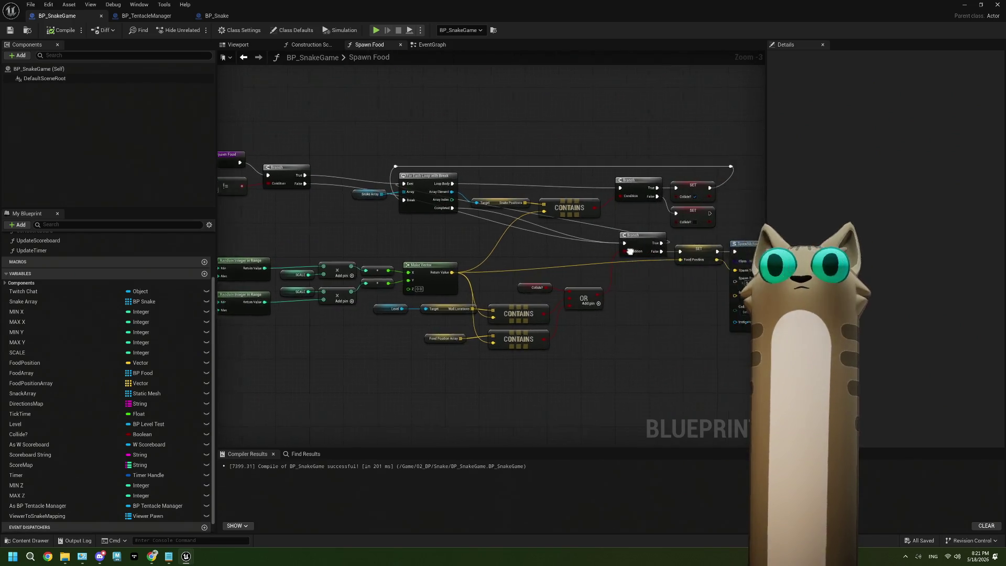
pyautogui.moveTo(627, 264); pyautogui.dragTo(557, 294)
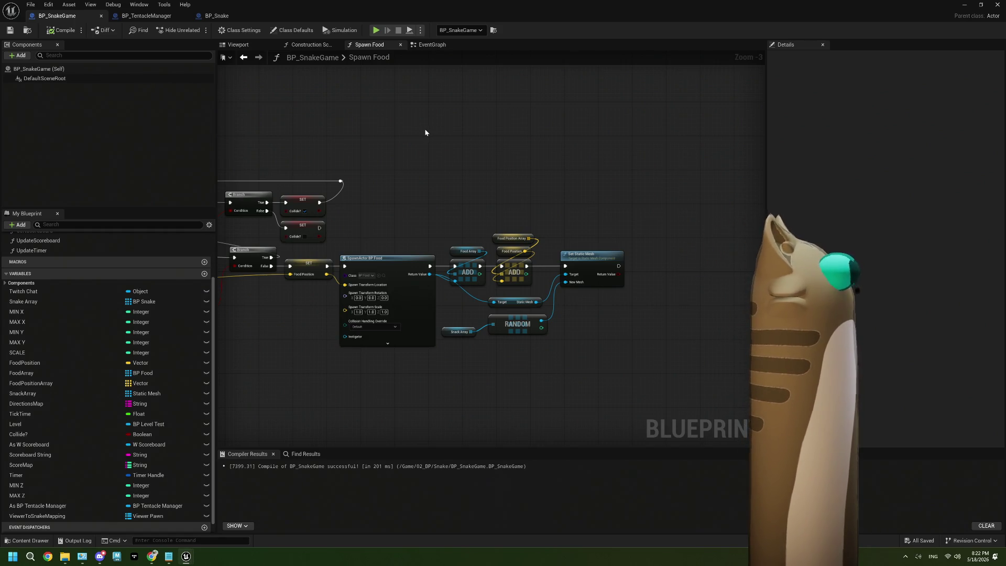
pyautogui.doubleClick(369, 57)
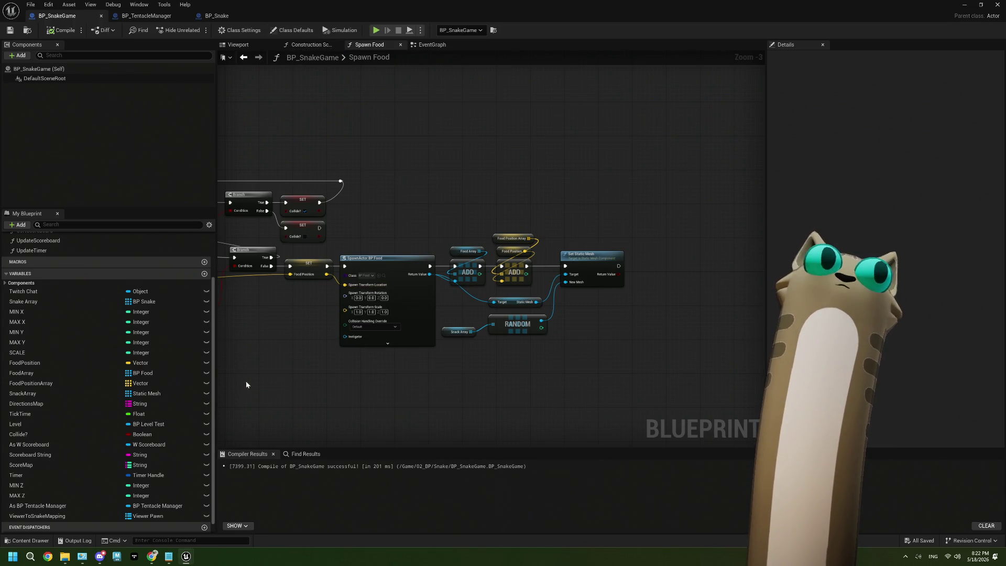
pyautogui.scroll(3, 99, 386)
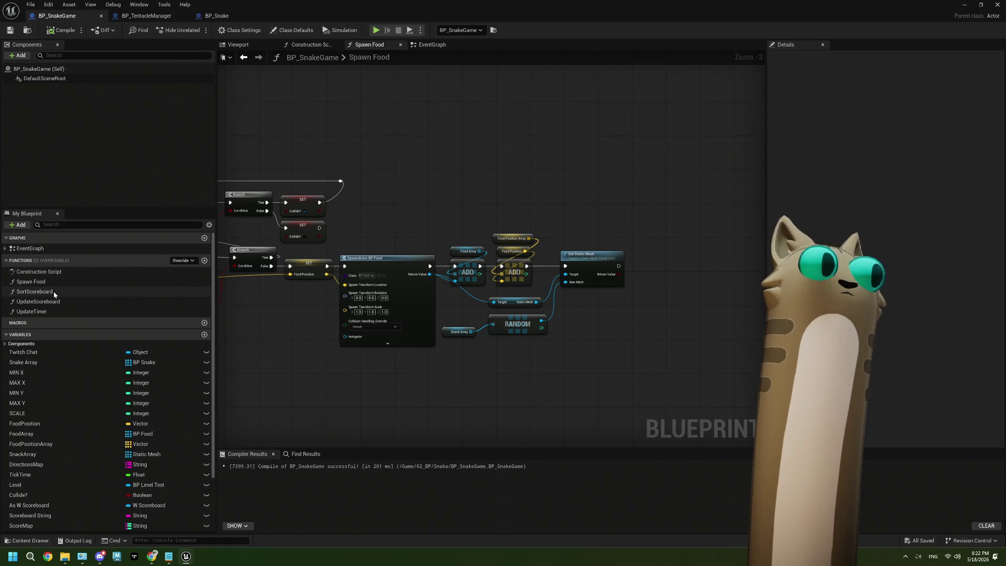
# Return to the EventGraph, then bring up BP_Snake's OnGetFood graph
pyautogui.click(436, 45)
pyautogui.click(367, 45)
pyautogui.scroll(-2, 398, 166)
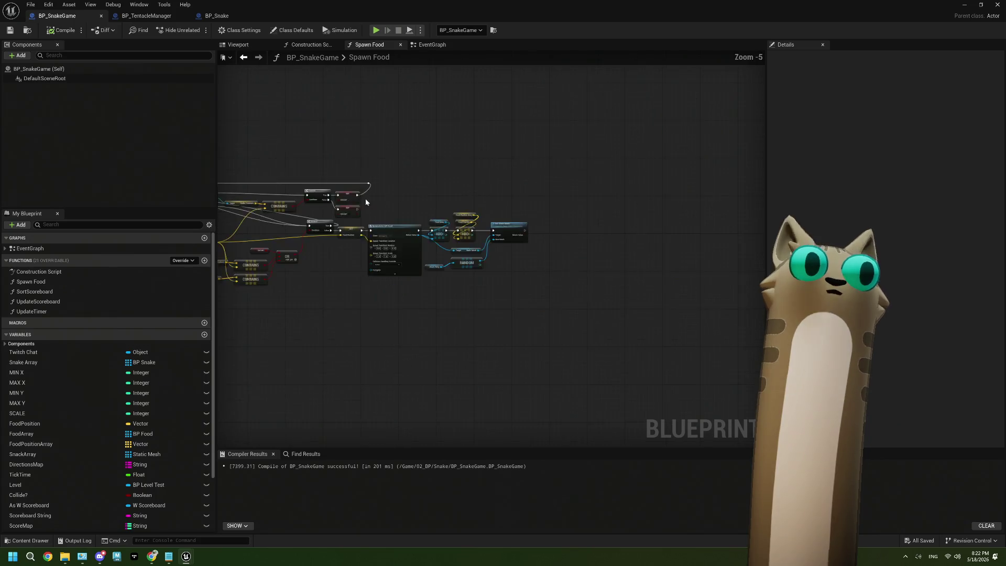
pyautogui.scroll(2, 428, 232)
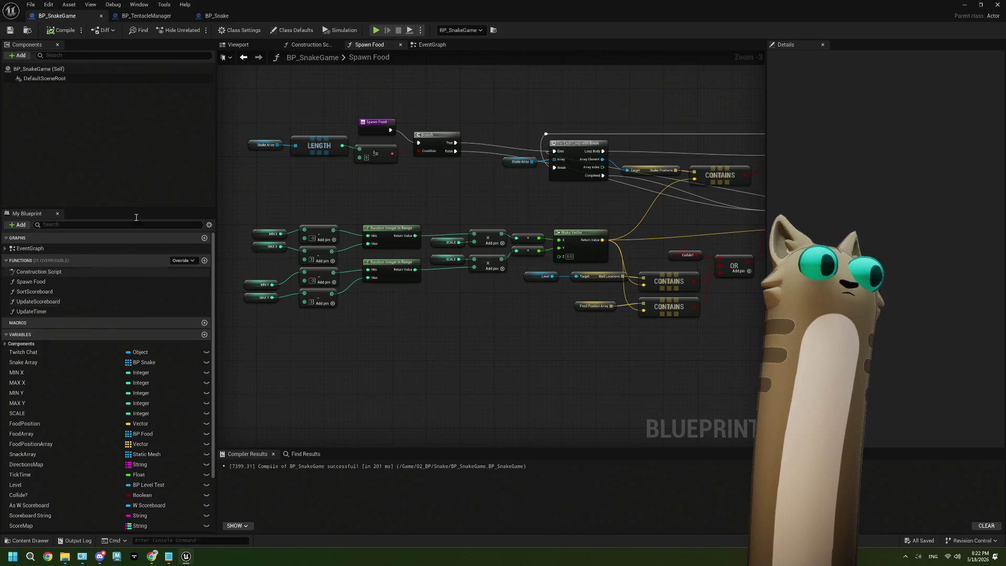
pyautogui.click(216, 16)
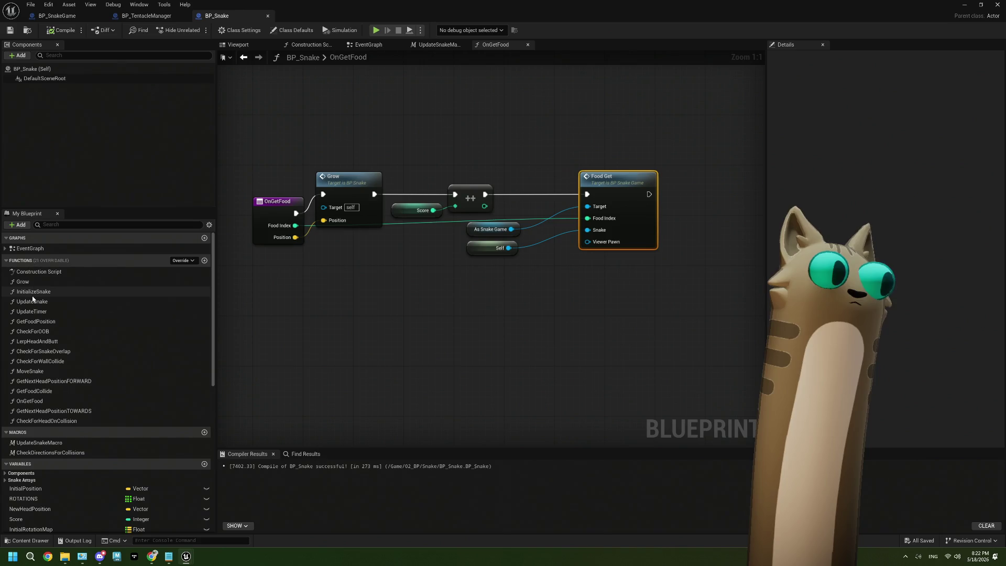
pyautogui.click(521, 276)
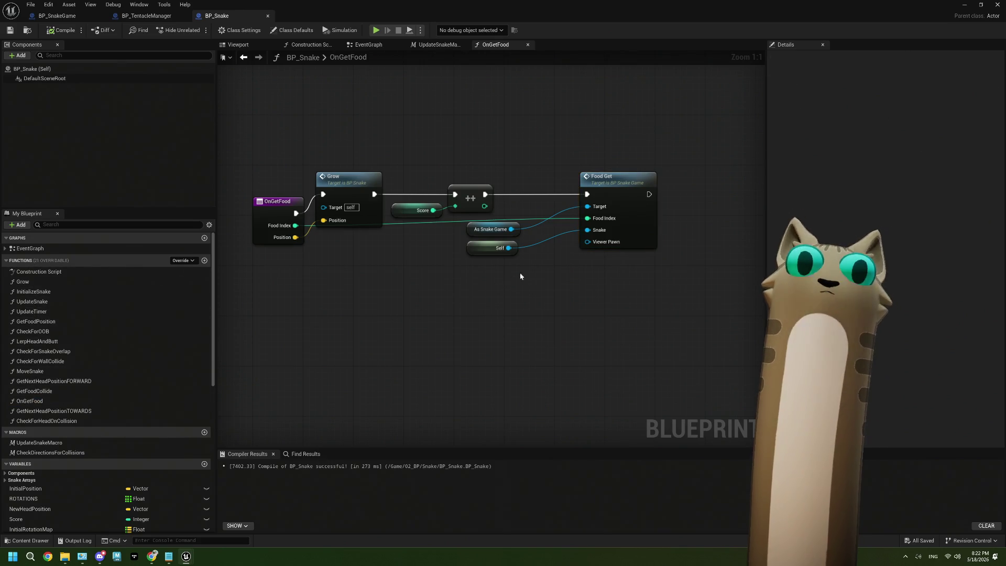
pyautogui.moveTo(464, 261)
pyautogui.mouseDown()
pyautogui.moveTo(411, 264)
pyautogui.moveTo(527, 242)
pyautogui.mouseUp()
pyautogui.click(285, 204)
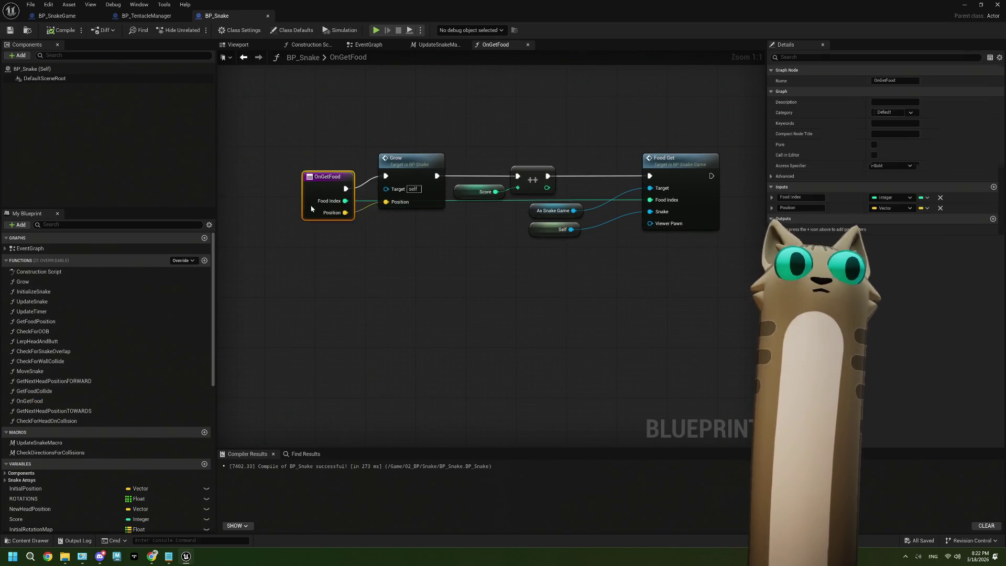
pyautogui.moveTo(285, 206); pyautogui.dragTo(277, 192)
pyautogui.moveTo(438, 260); pyautogui.dragTo(380, 258)
pyautogui.moveTo(514, 209); pyautogui.dragTo(351, 270)
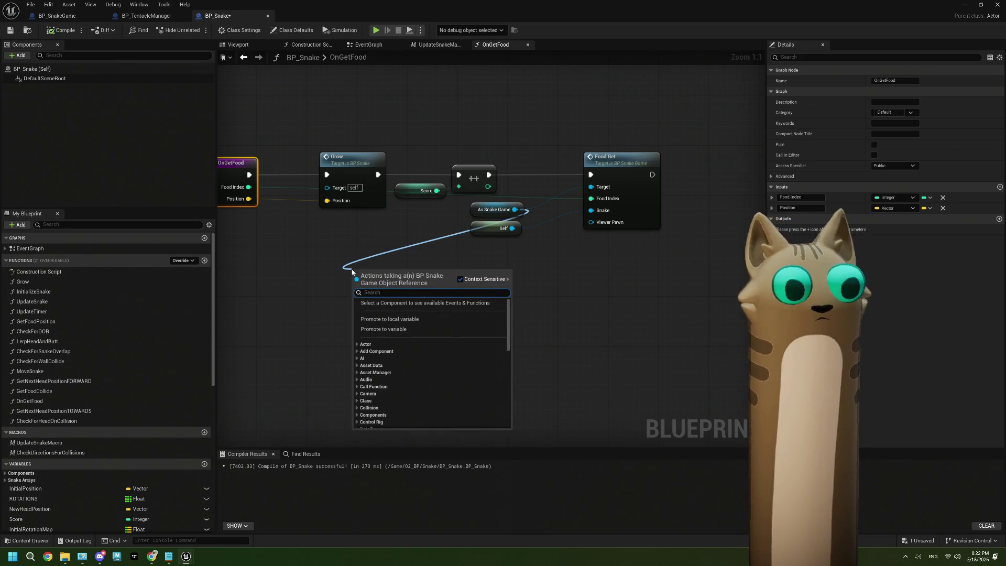
pyautogui.write('get')
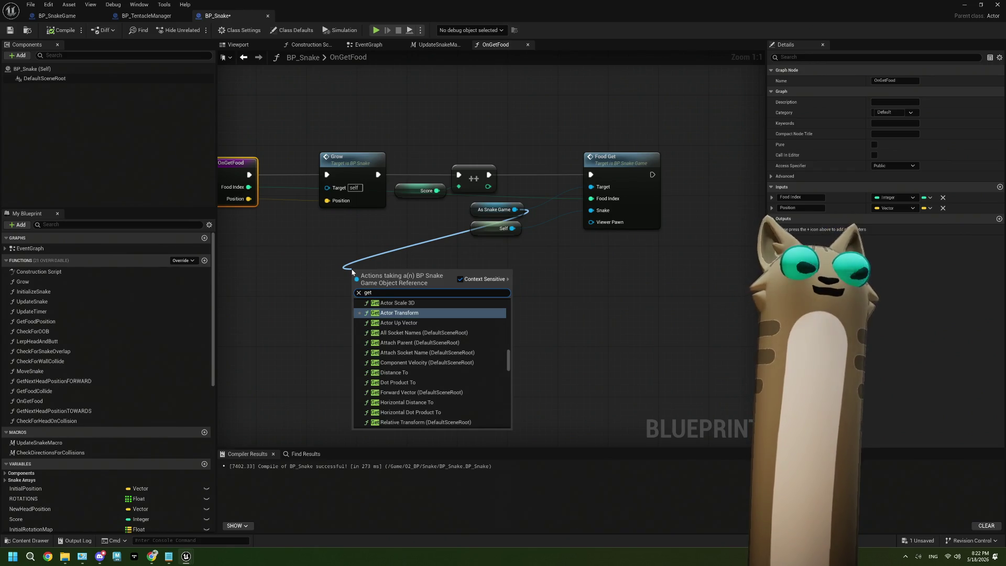
pyautogui.press('Escape')
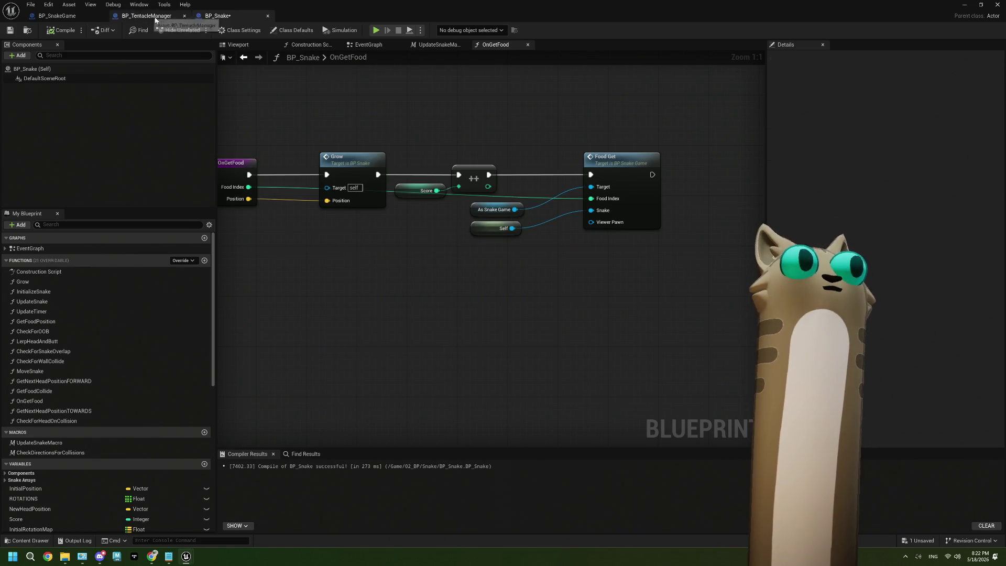
pyautogui.click(163, 16)
pyautogui.scroll(-2, 414, 245)
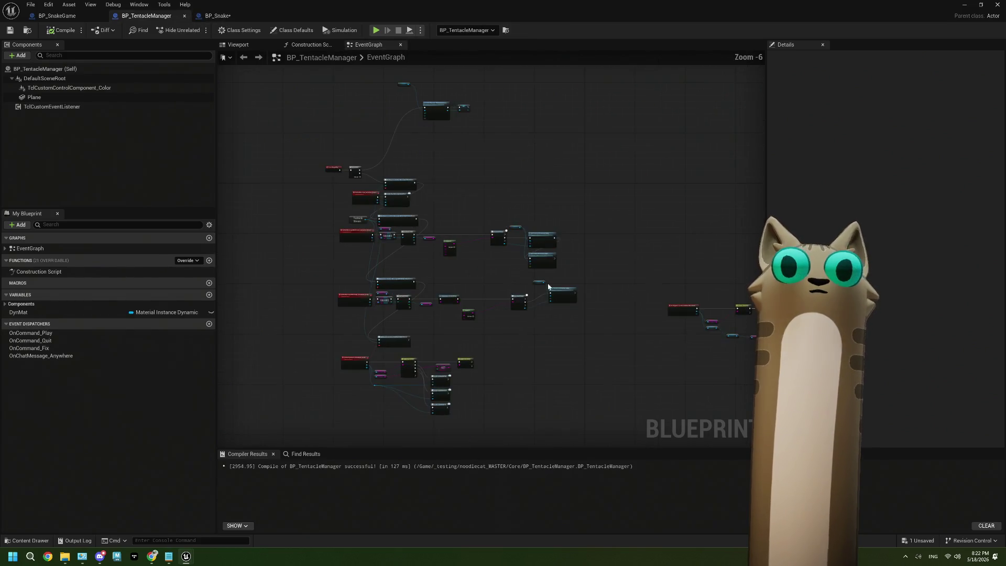
pyautogui.moveTo(535, 325); pyautogui.dragTo(494, 276)
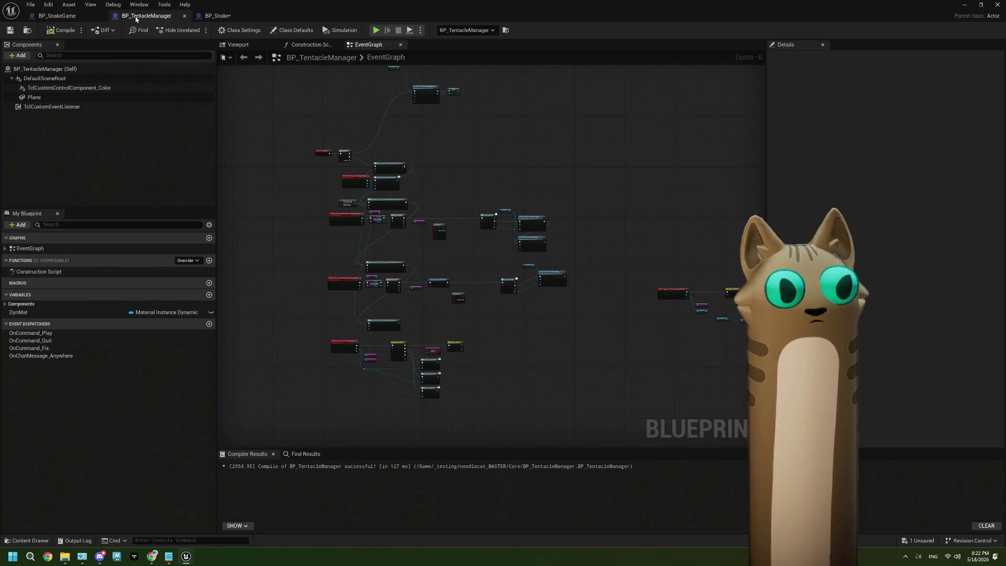
pyautogui.click(58, 16)
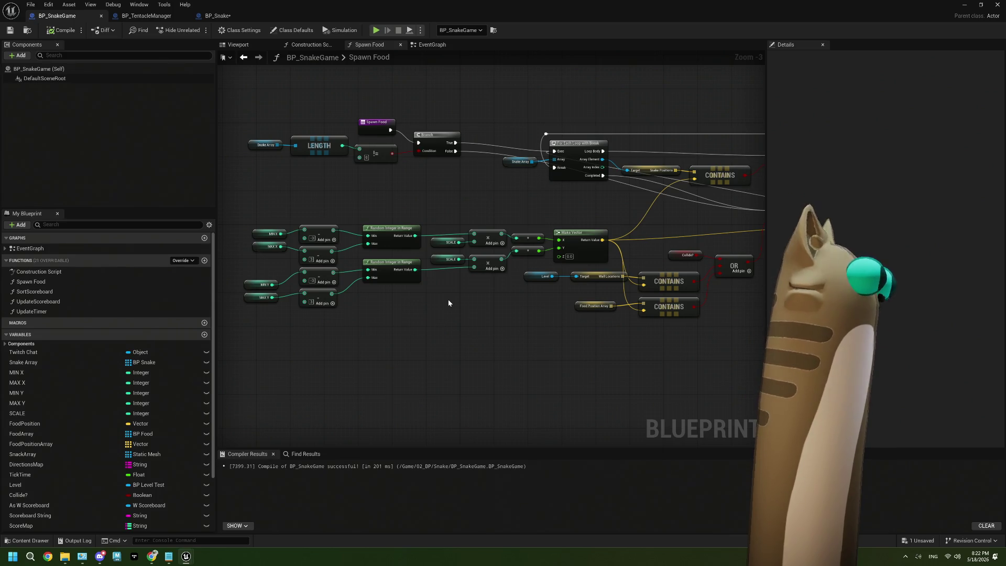
pyautogui.click(428, 45)
pyautogui.scroll(-4, 435, 270)
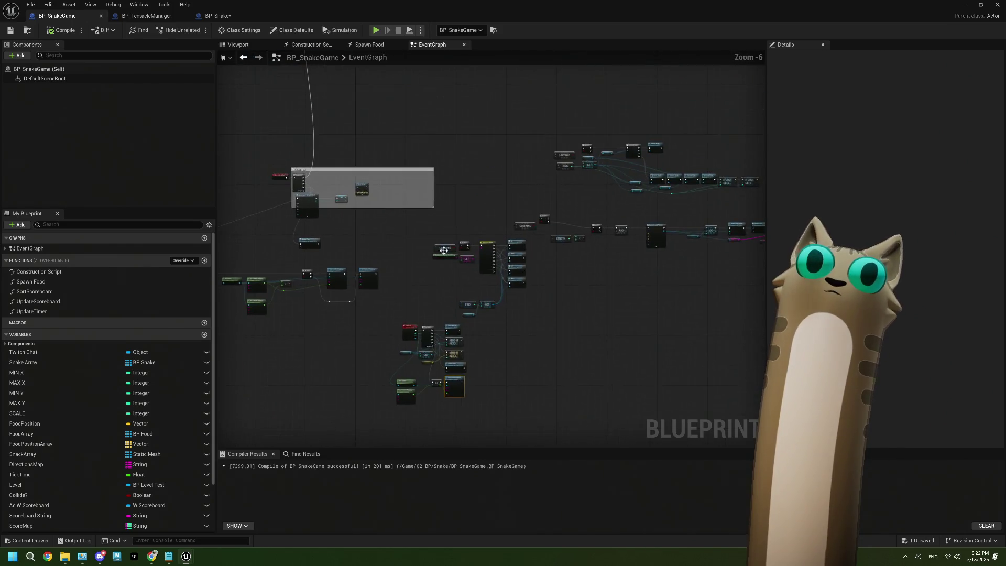
pyautogui.moveTo(430, 235)
pyautogui.mouseDown()
pyautogui.moveTo(420, 284)
pyautogui.moveTo(433, 202)
pyautogui.moveTo(468, 150)
pyautogui.mouseUp()
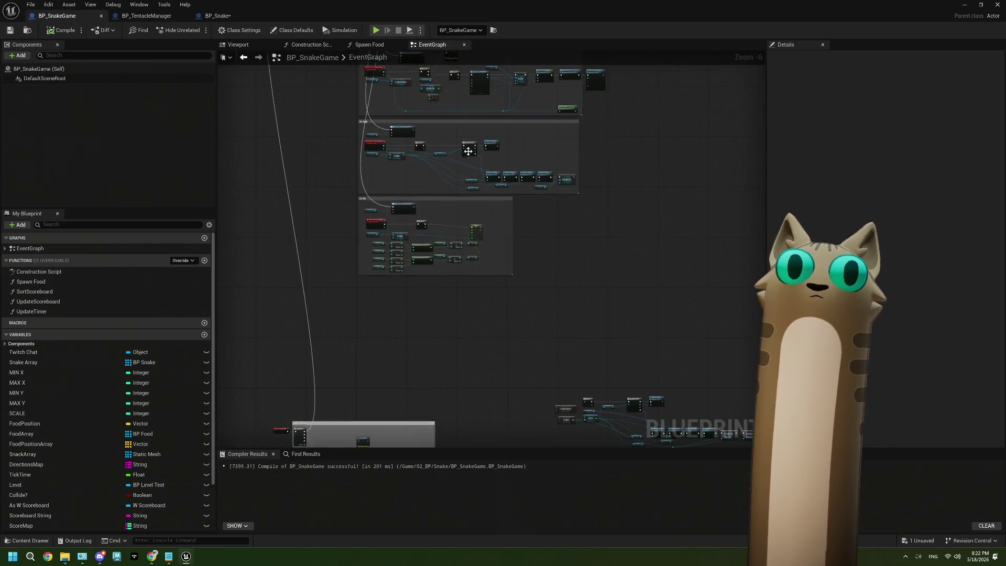
pyautogui.scroll(6, 544, 136)
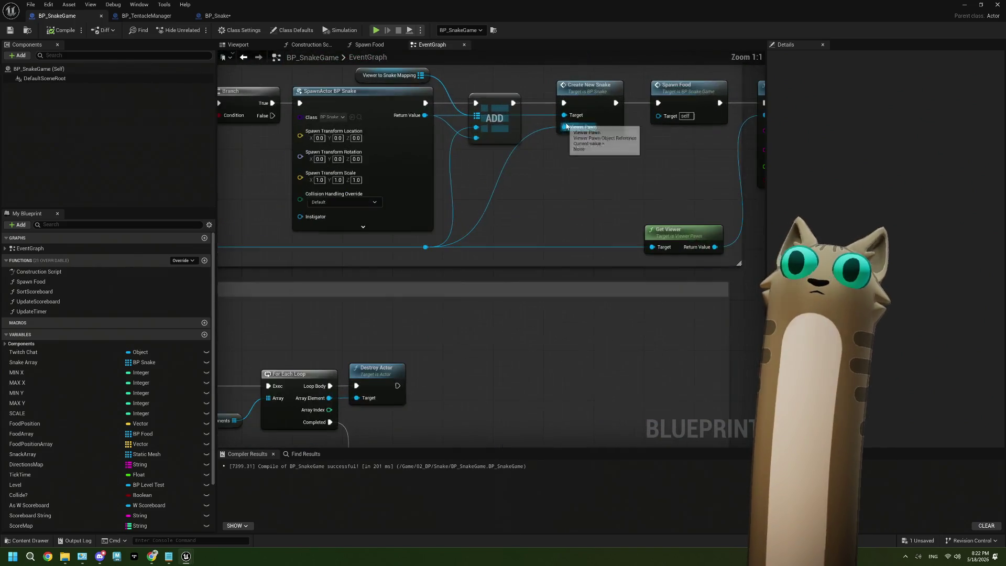
pyautogui.moveTo(566, 126); pyautogui.dragTo(466, 183)
pyautogui.click(224, 15)
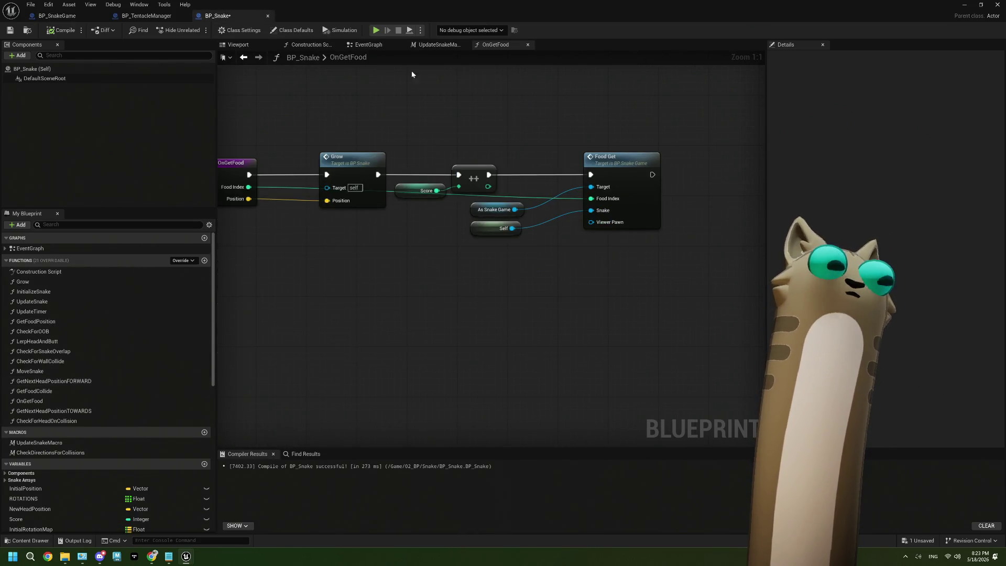
pyautogui.click(373, 45)
# Store Create New Snake's incoming Viewer Pawn in a new Viewer Pawn variable, chained into execution, and save
pyautogui.scroll(5, 365, 196)
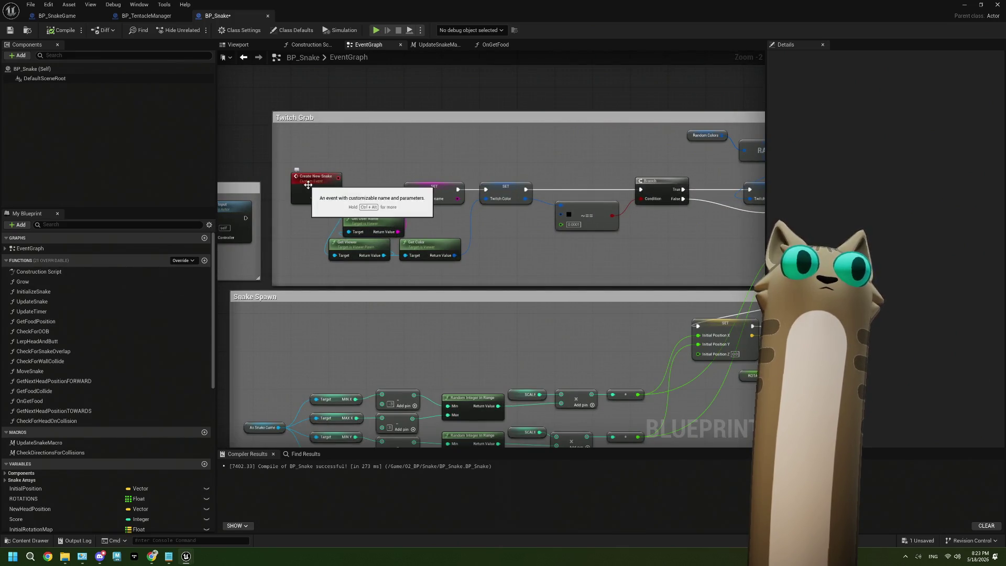
pyautogui.moveTo(308, 187)
pyautogui.mouseDown()
pyautogui.moveTo(285, 187)
pyautogui.moveTo(338, 177)
pyautogui.moveTo(369, 155)
pyautogui.mouseUp()
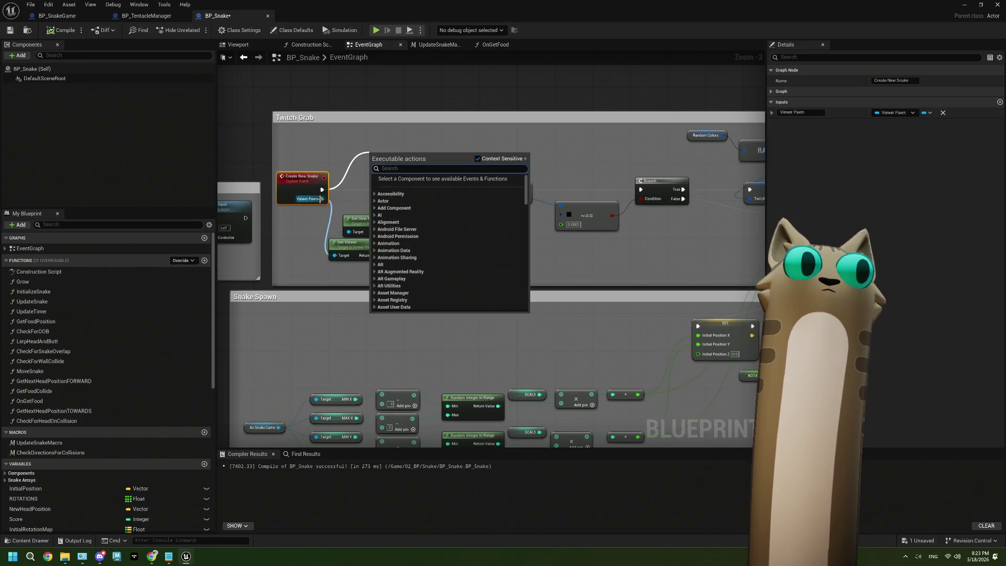
pyautogui.moveTo(320, 199); pyautogui.dragTo(369, 155)
pyautogui.click(382, 180)
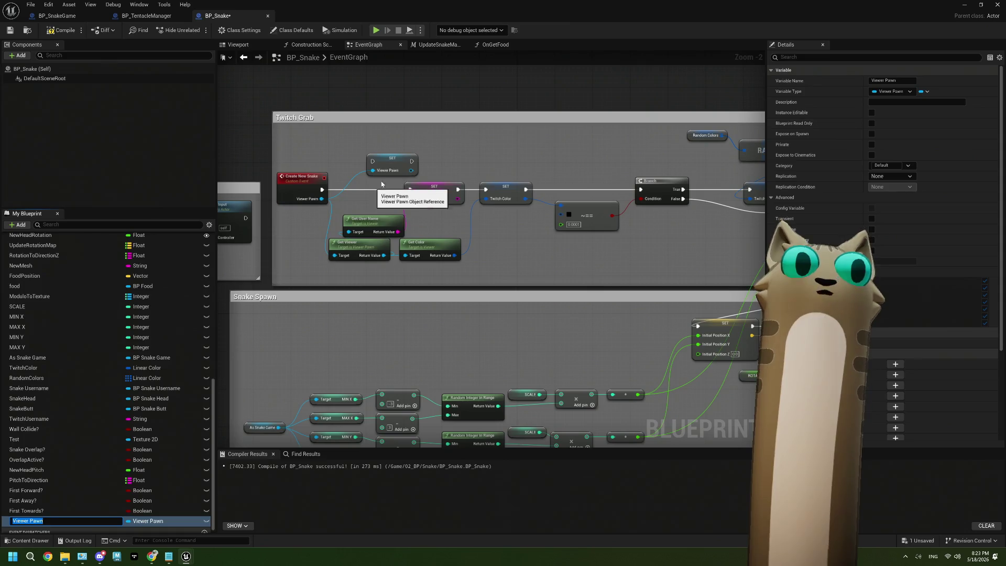
pyautogui.press('Return')
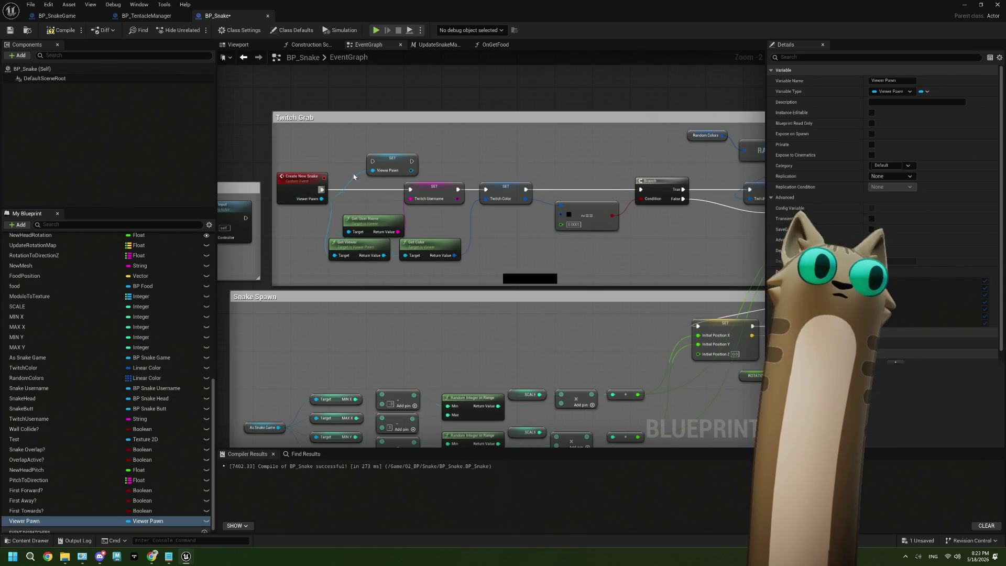
pyautogui.moveTo(322, 189)
pyautogui.mouseDown()
pyautogui.moveTo(372, 161)
pyautogui.moveTo(410, 189)
pyautogui.moveTo(380, 172)
pyautogui.moveTo(383, 190)
pyautogui.mouseUp()
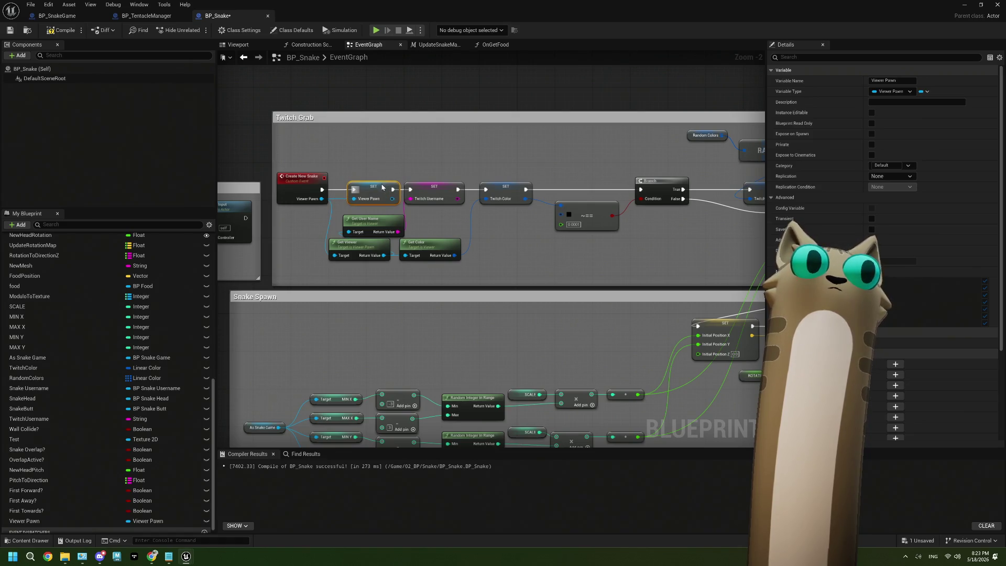
pyautogui.click(11, 31)
# In OnGetFood, wire a Viewer Pawn getter into Food Get's Viewer Pawn input and save BP_Snake
pyautogui.click(485, 46)
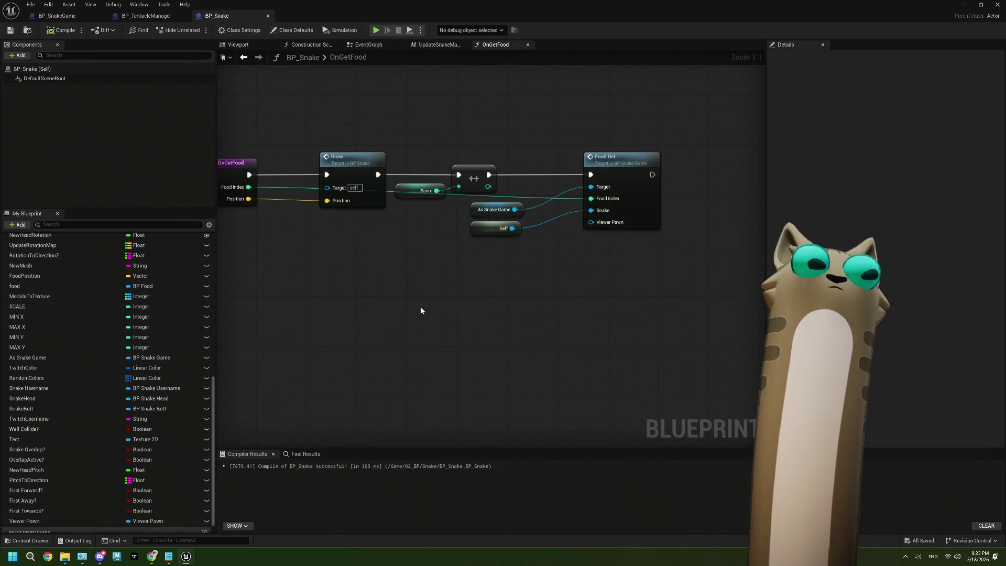
pyautogui.moveTo(24, 521)
pyautogui.mouseDown()
pyautogui.moveTo(484, 272)
pyautogui.moveTo(541, 254)
pyautogui.mouseUp()
pyautogui.click(483, 271)
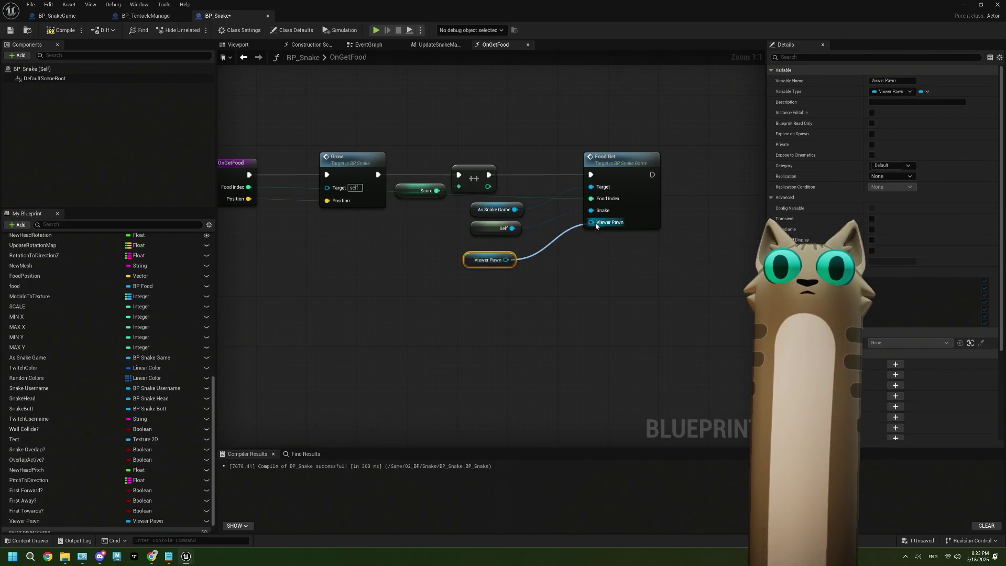
pyautogui.moveTo(595, 226); pyautogui.dragTo(595, 224)
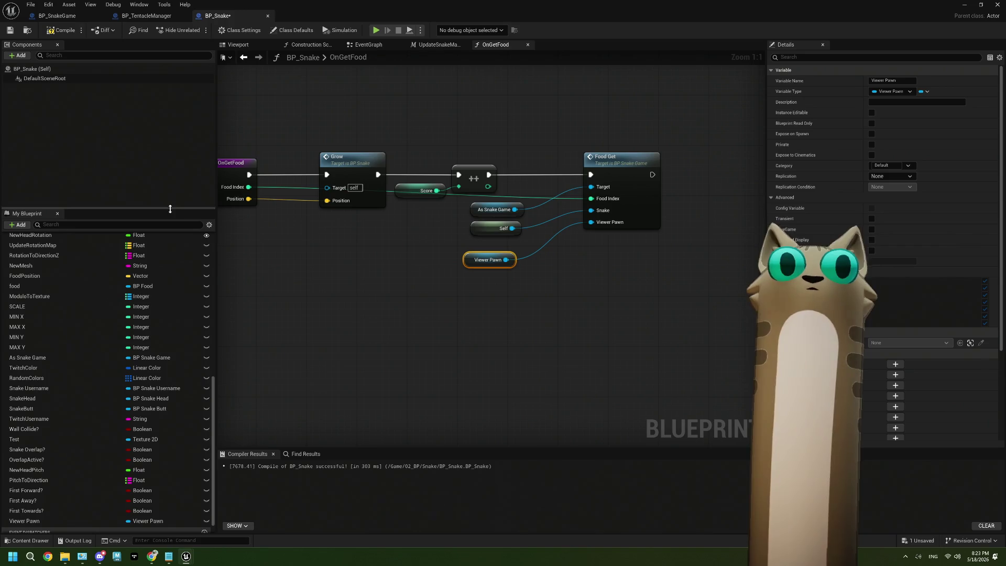
pyautogui.click(10, 30)
pyautogui.click(57, 16)
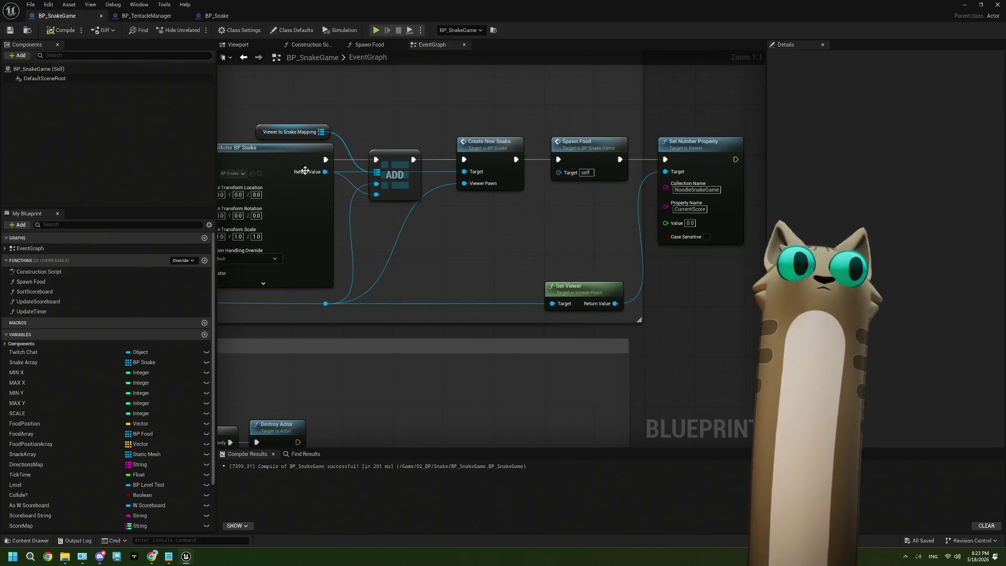
# Center BP_SnakeGame's Food Get score logic in view and Save All
pyautogui.scroll(-5, 331, 240)
pyautogui.scroll(-3, 366, 291)
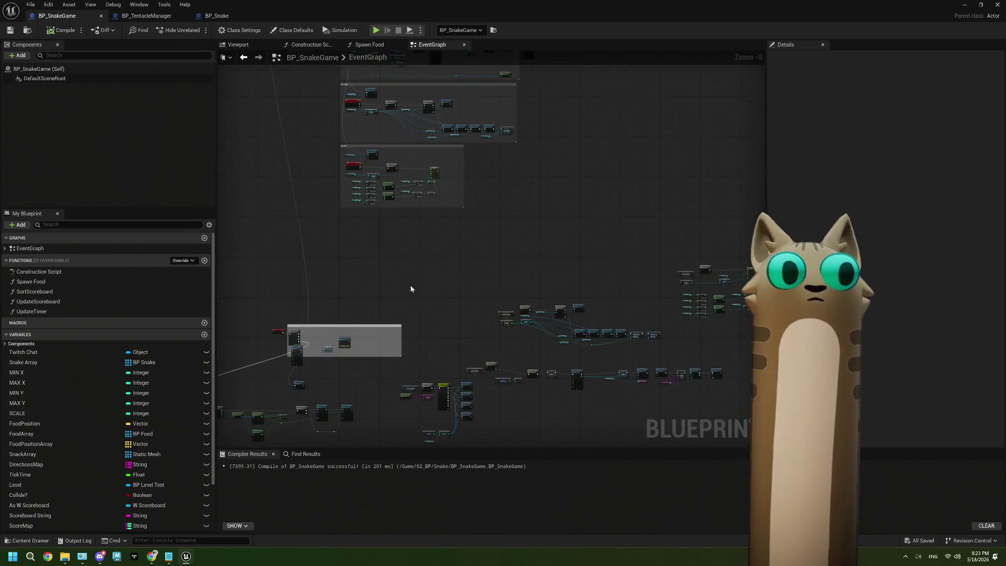
pyautogui.scroll(6, 449, 283)
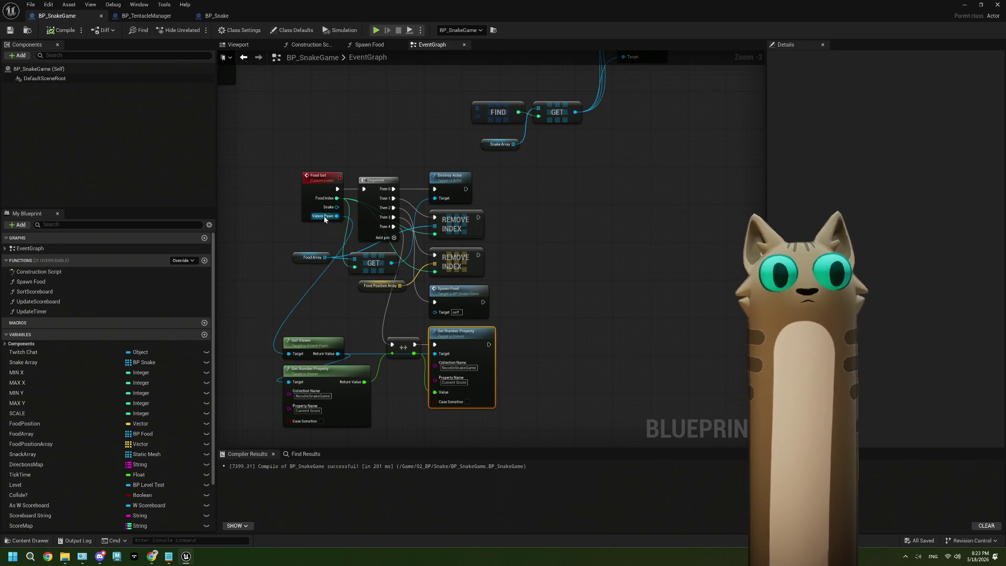
pyautogui.moveTo(348, 325); pyautogui.dragTo(352, 317)
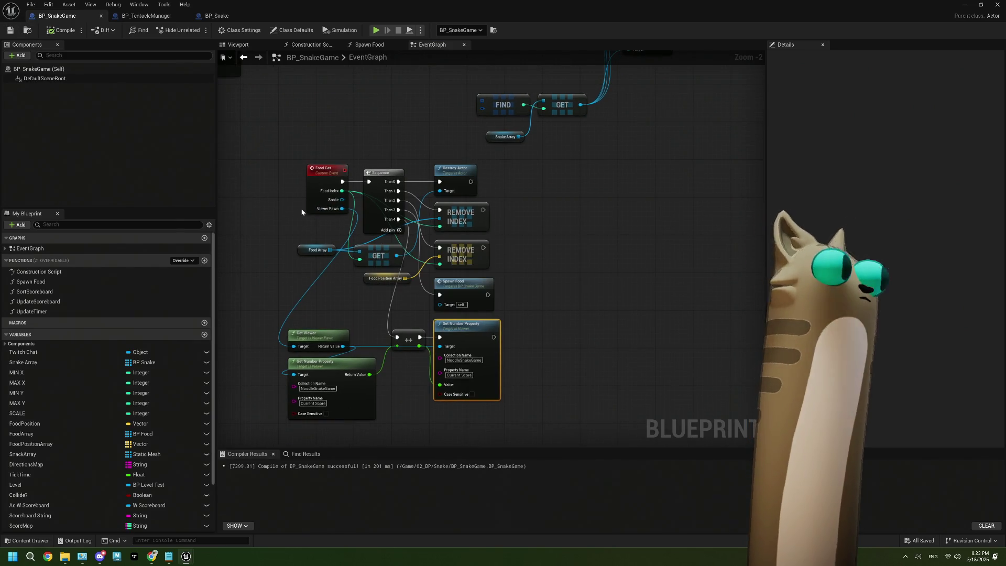
pyautogui.click(15, 31)
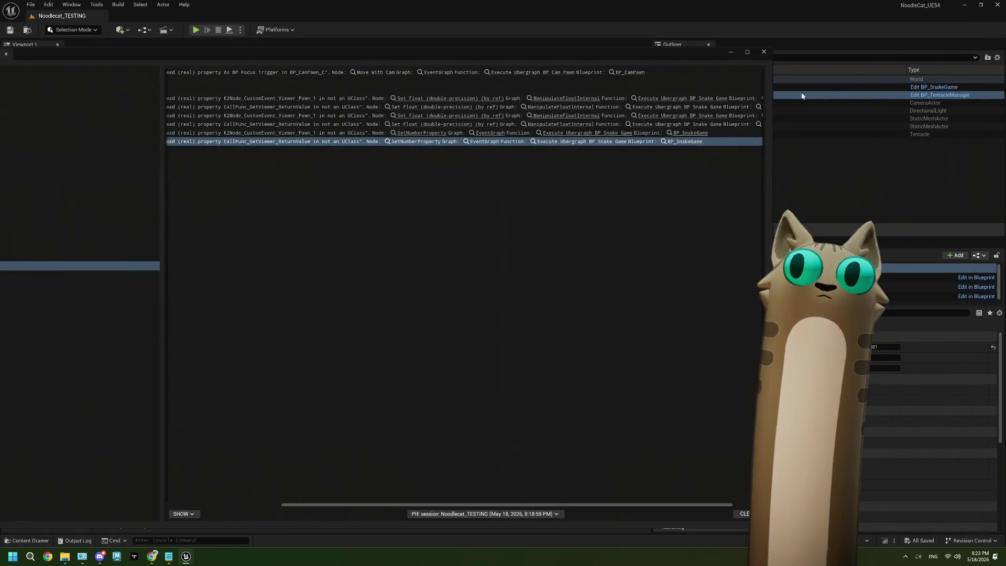
# Close the Message Log, playtest the snake game steering right, then stop the session with Esc
pyautogui.click(765, 53)
pyautogui.click(196, 30)
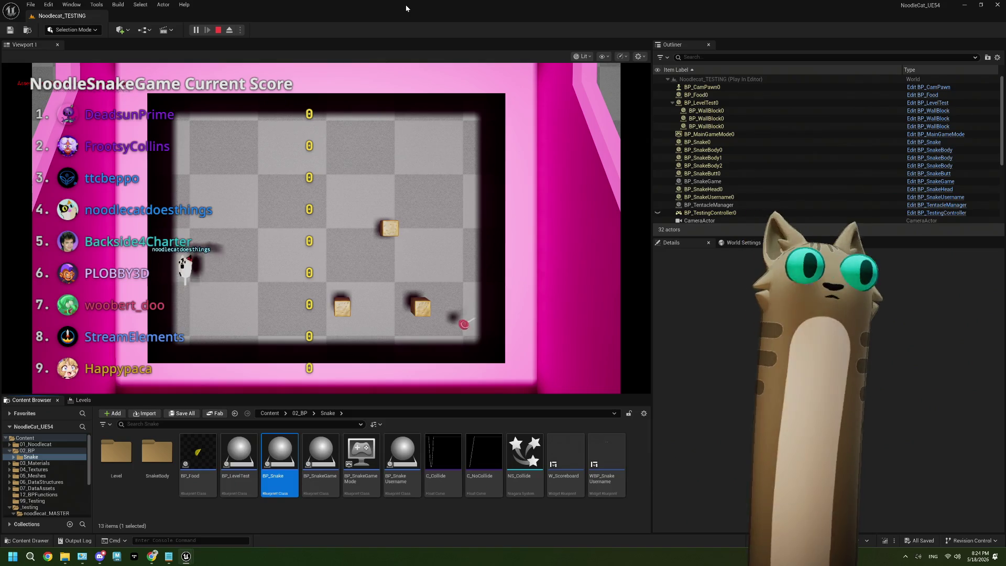
pyautogui.click(314, 236)
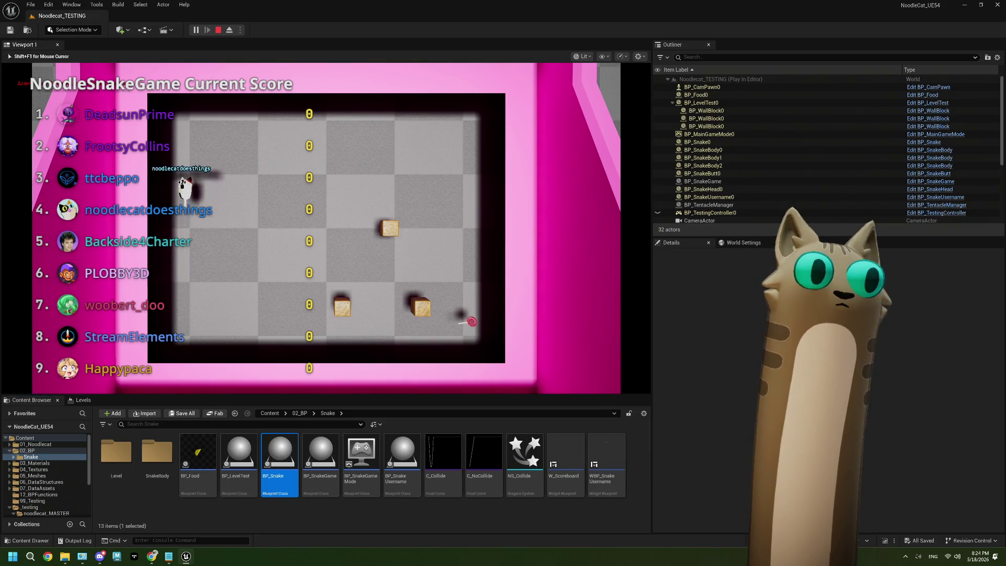
pyautogui.press('Right')
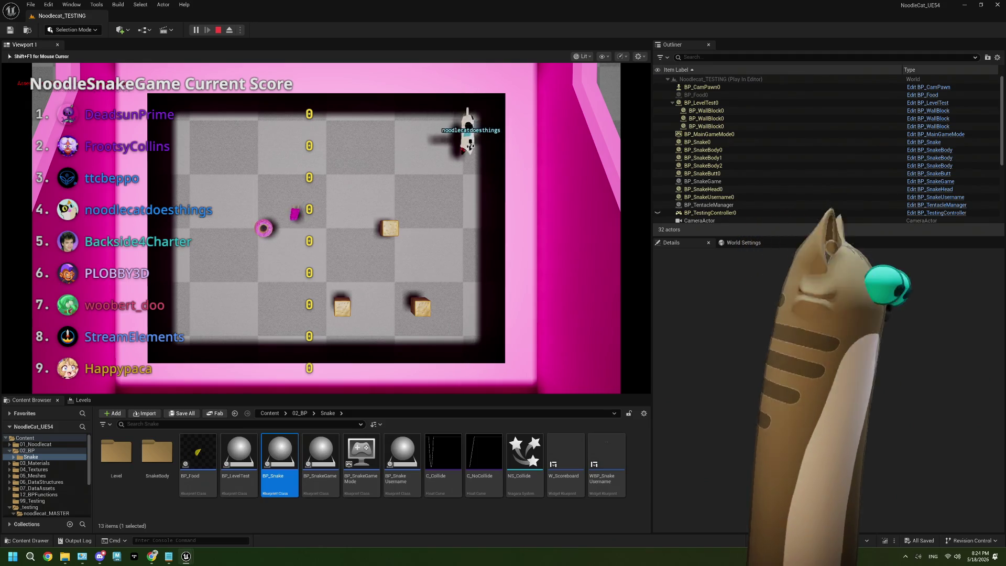
pyautogui.press('Escape')
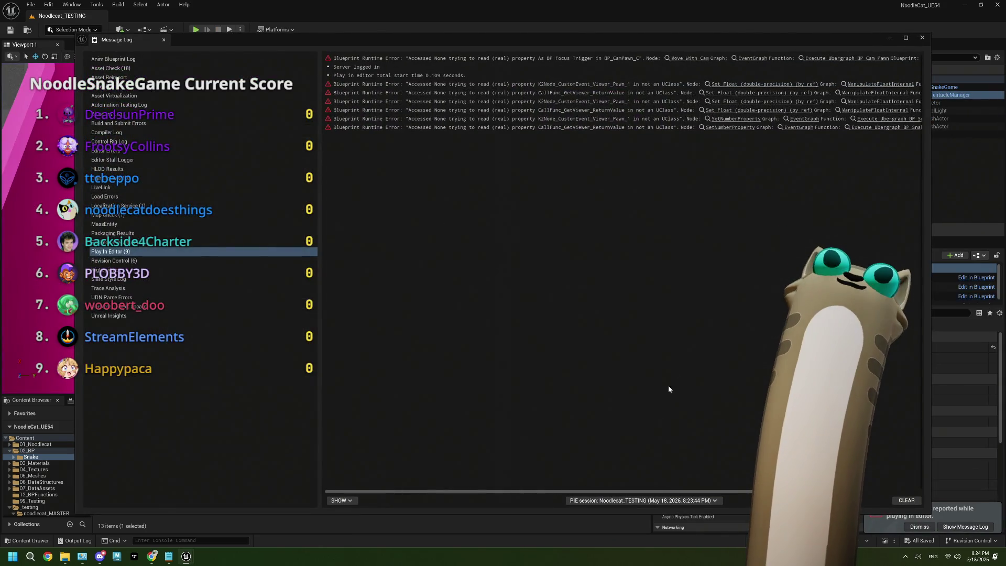
# Scroll the Message Log across and follow the SetNumberProperty error link into BP_SnakeGame's Event Graph
pyautogui.moveTo(590, 492); pyautogui.dragTo(734, 491)
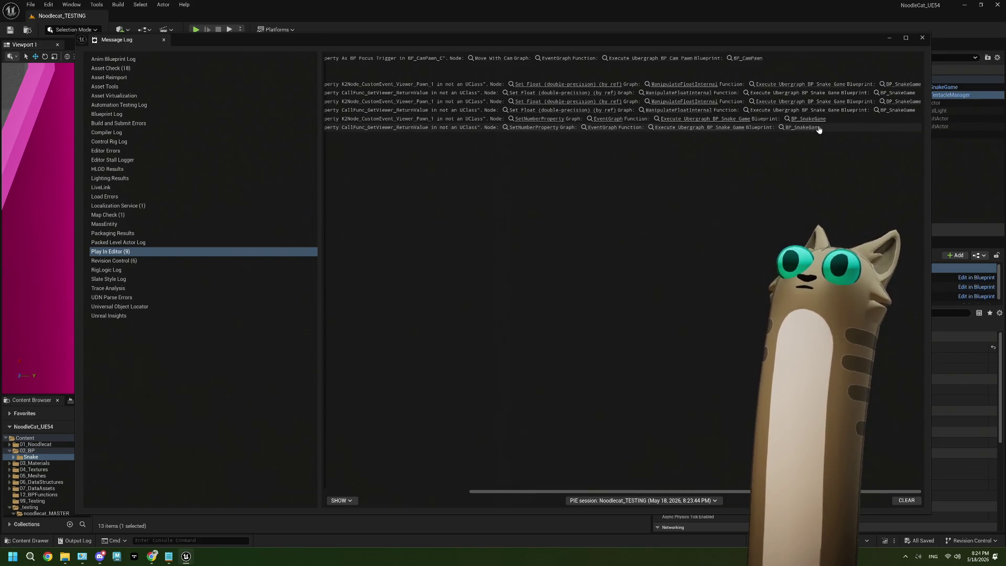
pyautogui.click(537, 128)
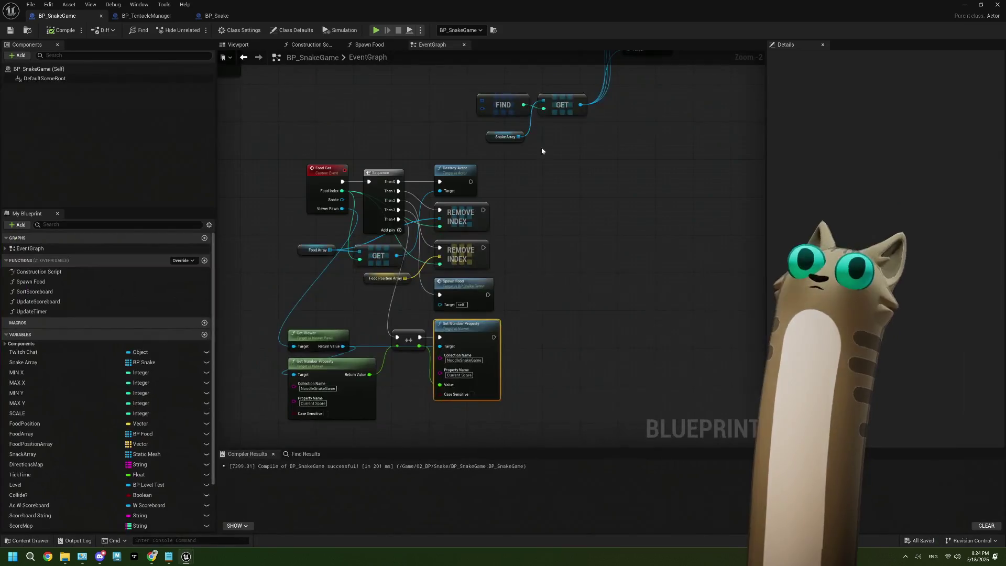
# Zoom the EventGraph, view the Spawn Food function, then return to BP_Snake's OnGetFood graph
pyautogui.scroll(2, 426, 277)
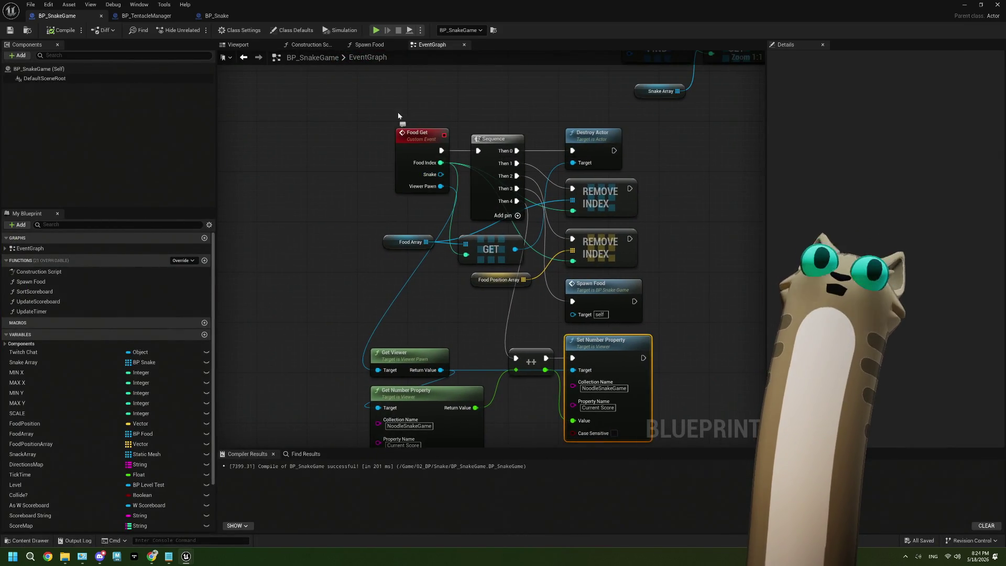
pyautogui.click(373, 50)
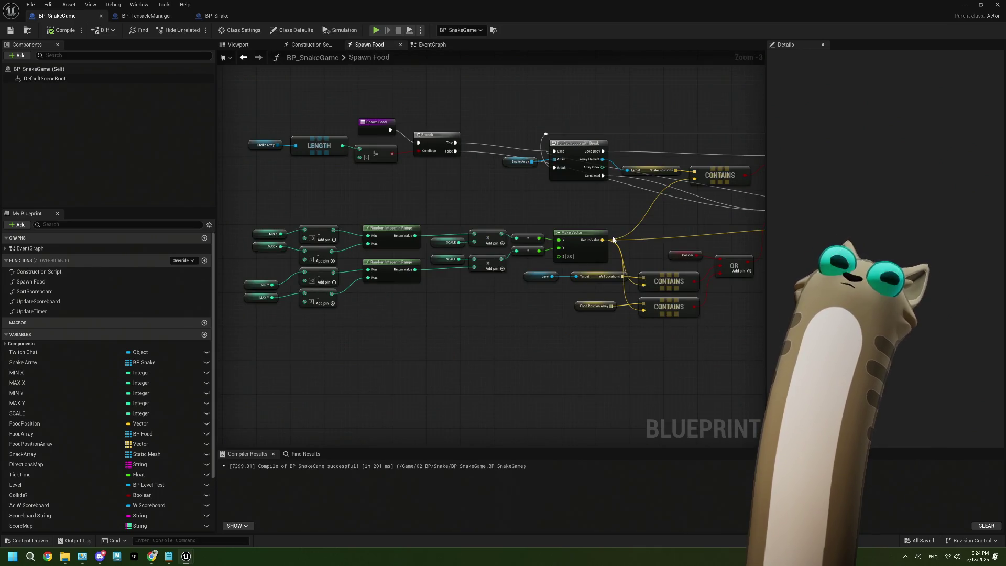
pyautogui.click(217, 16)
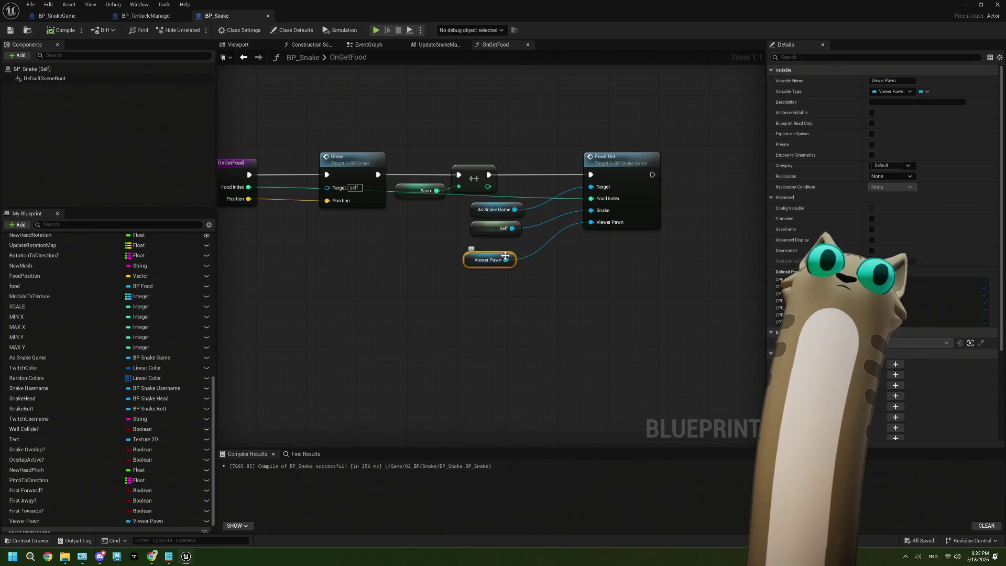
# Tidy OnGetFood's Viewer Pawn getter, then wire the stored Viewer Pawn into Get Viewer's target in the Event Graph
pyautogui.moveTo(504, 255); pyautogui.dragTo(511, 254)
pyautogui.press('Home')
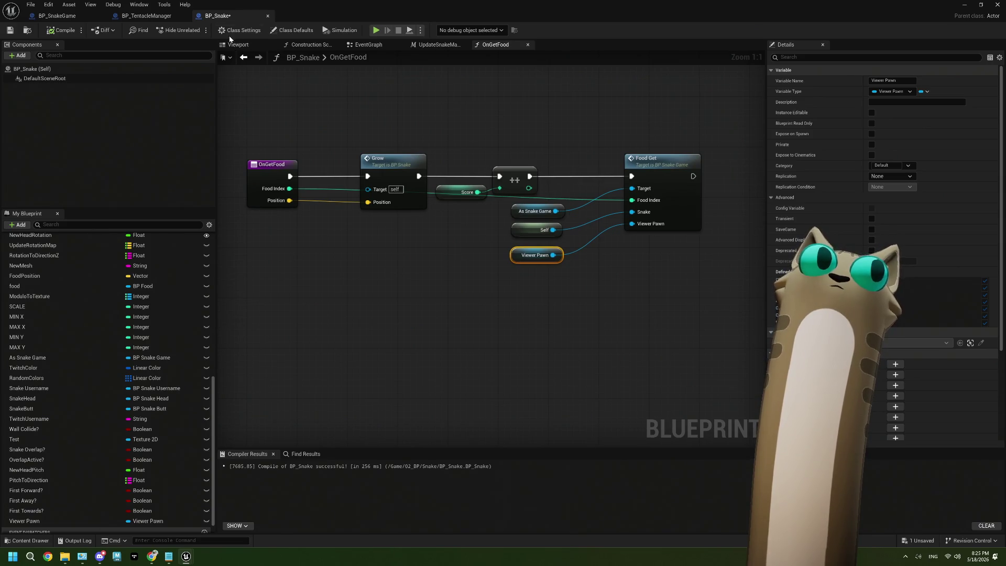
pyautogui.click(362, 45)
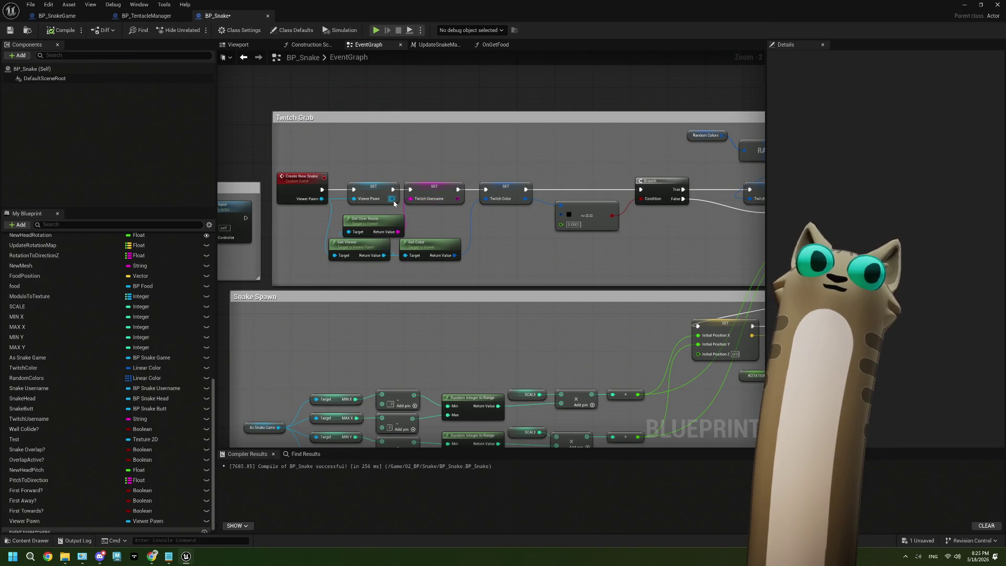
pyautogui.moveTo(392, 199); pyautogui.dragTo(335, 256)
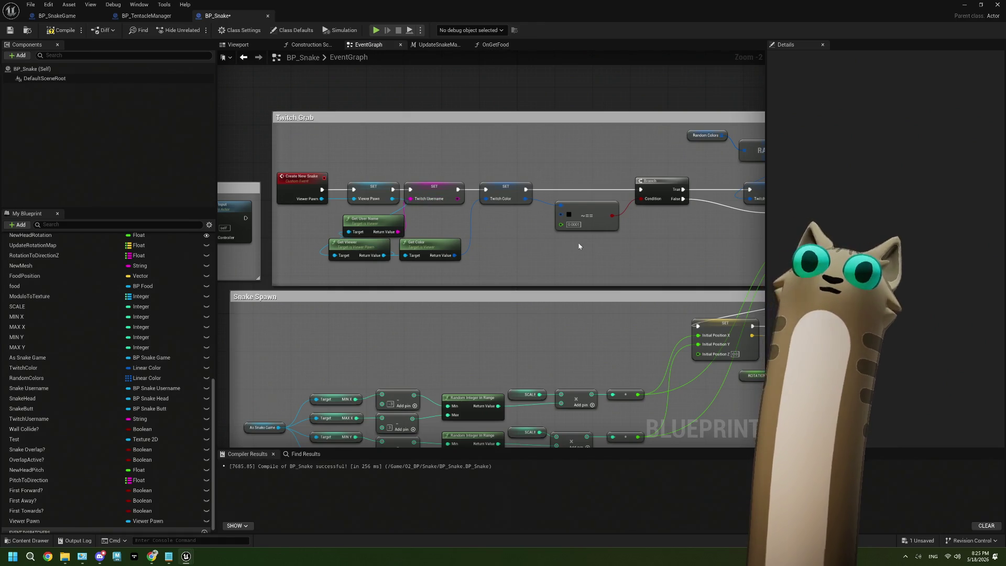
# Survey the Event Graph past Check for free space and Update Snake, then open the LerpHeadAndButt function
pyautogui.scroll(-2, 579, 246)
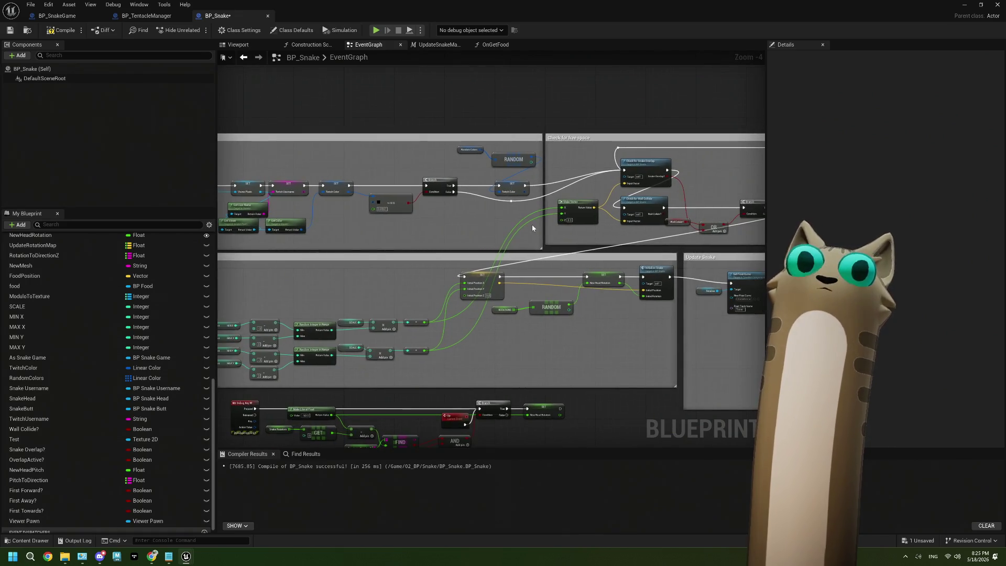
pyautogui.scroll(1, 532, 224)
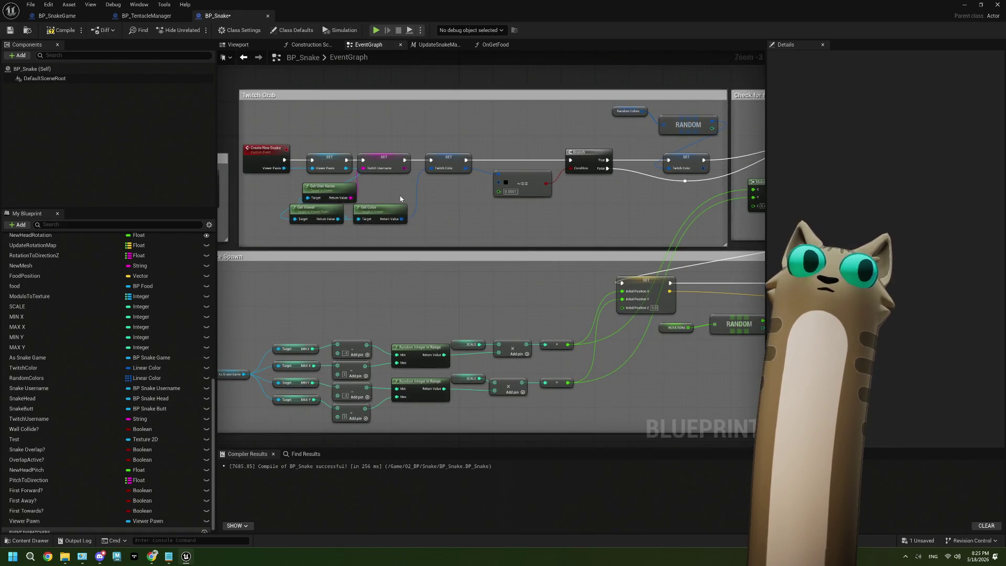
pyautogui.moveTo(401, 199)
pyautogui.mouseDown()
pyautogui.moveTo(571, 213)
pyautogui.moveTo(548, 221)
pyautogui.mouseUp()
pyautogui.scroll(-3, 547, 226)
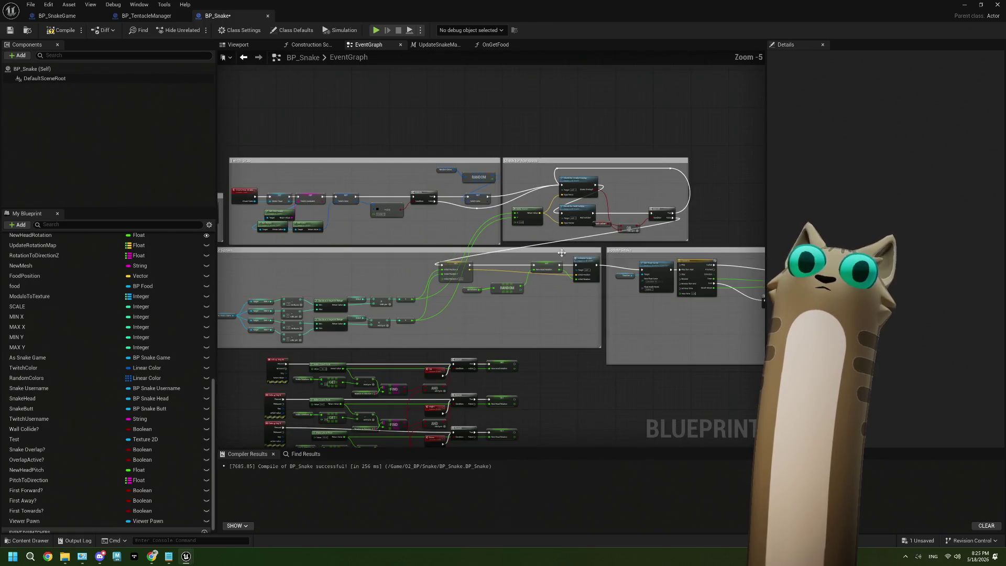
pyautogui.scroll(3, 579, 263)
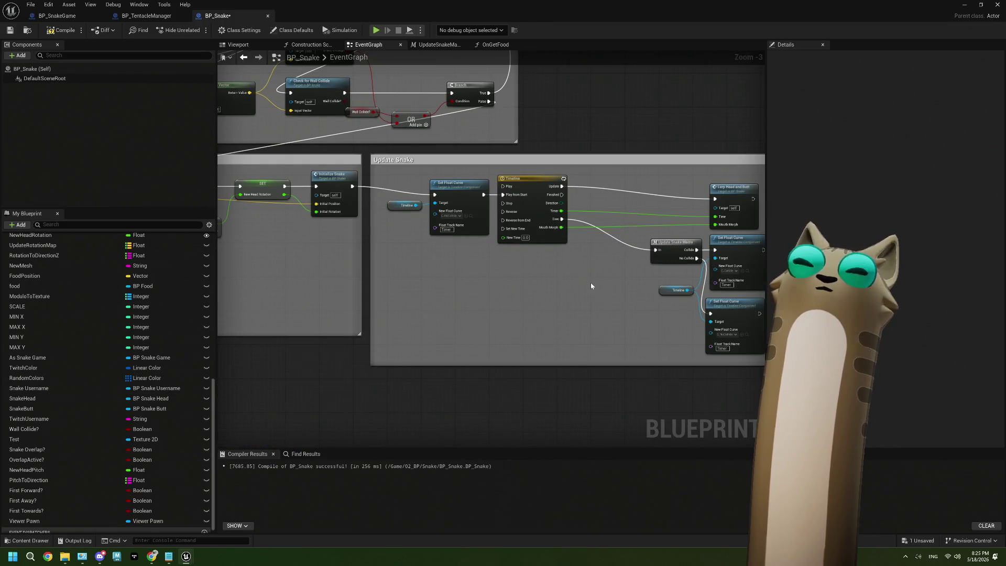
pyautogui.scroll(-2, 427, 285)
pyautogui.scroll(3, 377, 292)
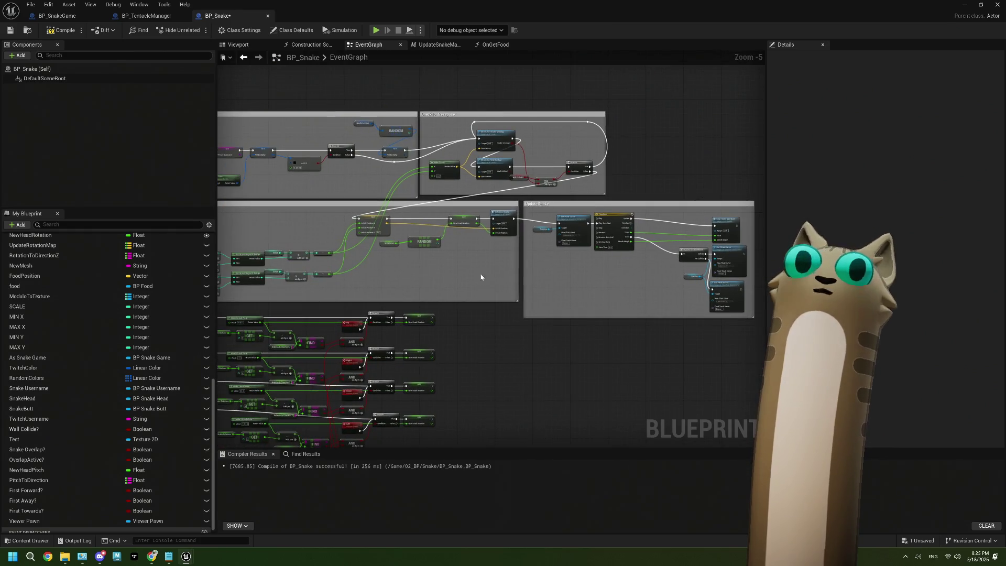
pyautogui.scroll(1, 509, 229)
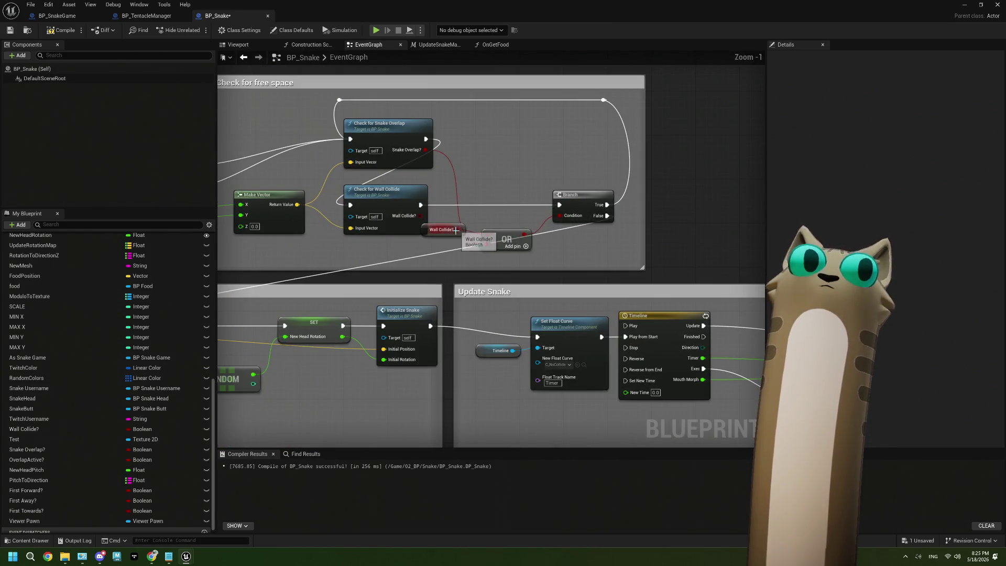
pyautogui.scroll(-2, 443, 220)
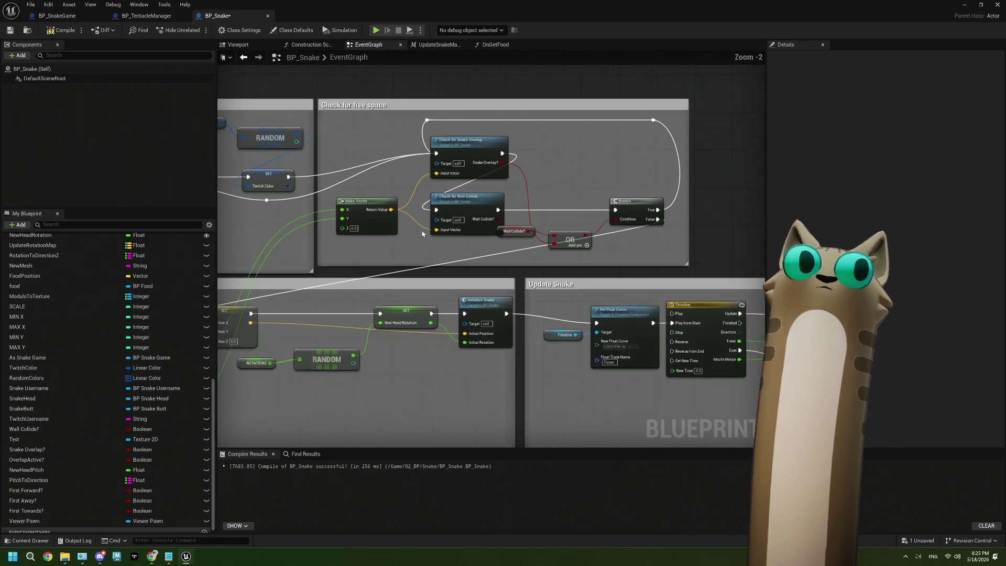
pyautogui.moveTo(443, 220)
pyautogui.mouseDown()
pyautogui.moveTo(545, 213)
pyautogui.moveTo(429, 235)
pyautogui.moveTo(561, 215)
pyautogui.moveTo(536, 213)
pyautogui.moveTo(595, 249)
pyautogui.moveTo(481, 241)
pyautogui.mouseUp()
pyautogui.moveTo(603, 258); pyautogui.dragTo(418, 250)
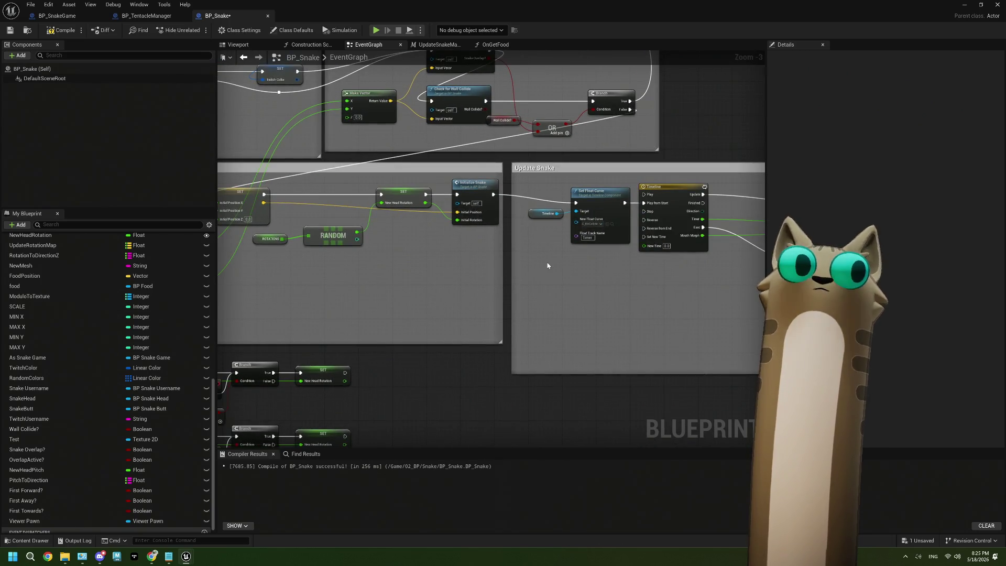
pyautogui.moveTo(547, 265)
pyautogui.mouseDown()
pyautogui.moveTo(575, 215)
pyautogui.moveTo(581, 173)
pyautogui.moveTo(596, 238)
pyautogui.moveTo(532, 287)
pyautogui.moveTo(532, 278)
pyautogui.moveTo(427, 300)
pyautogui.mouseUp()
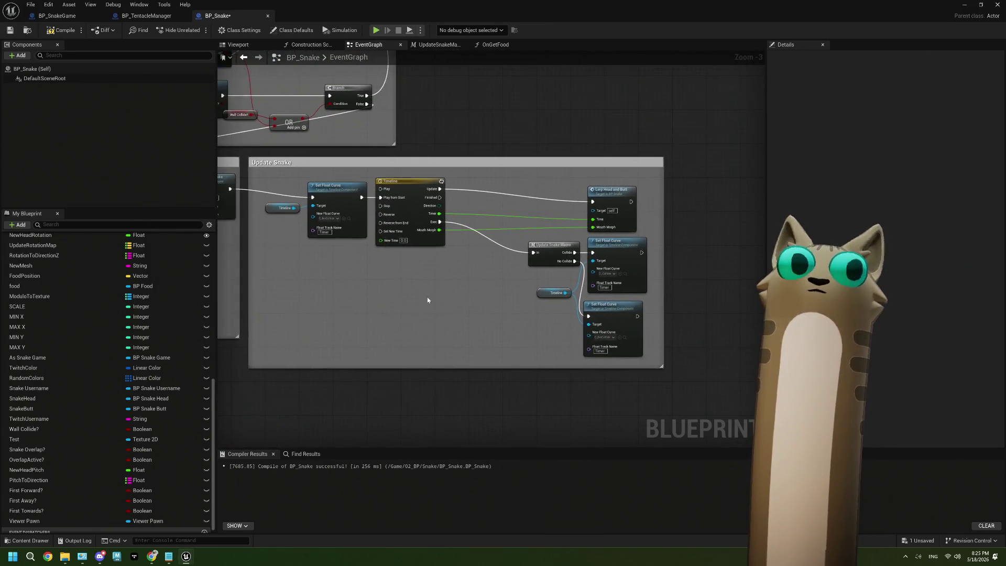
pyautogui.scroll(2, 555, 270)
pyautogui.doubleClick(641, 209)
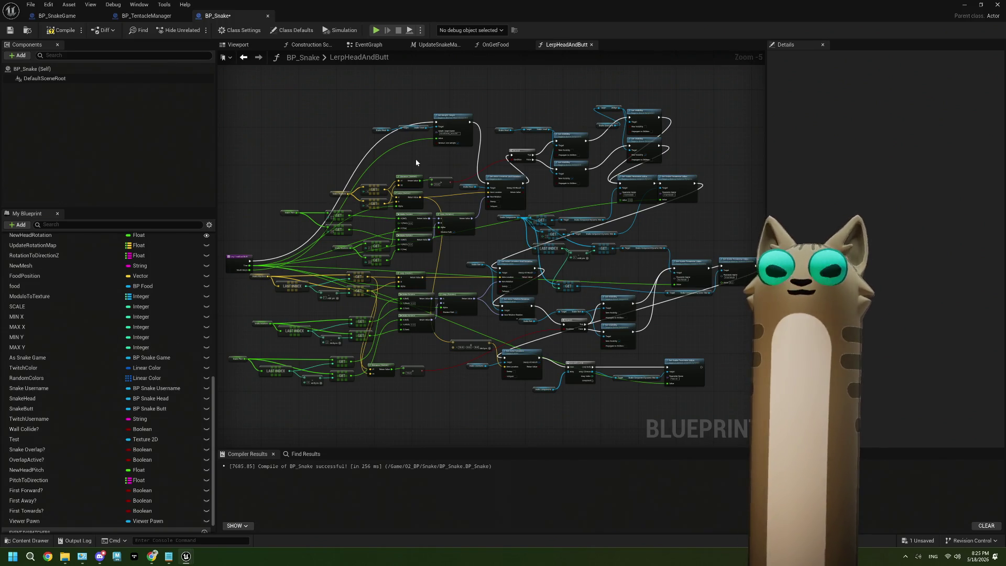
# Back in OnGetFood, inspect Food Get's Snake pin options and select the Viewer Pawn variable node
pyautogui.click(506, 45)
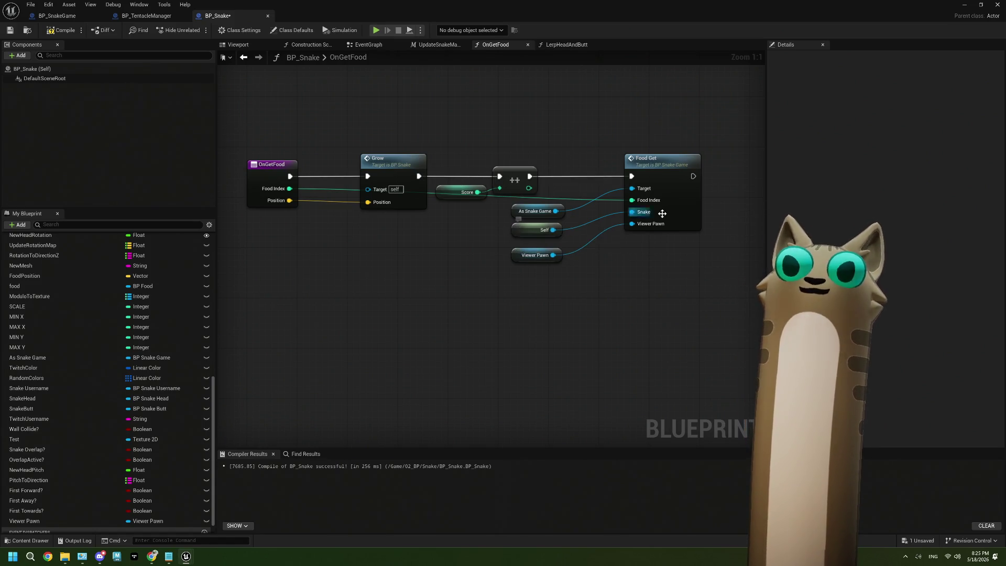
pyautogui.rightClick(640, 212)
pyautogui.press('Escape')
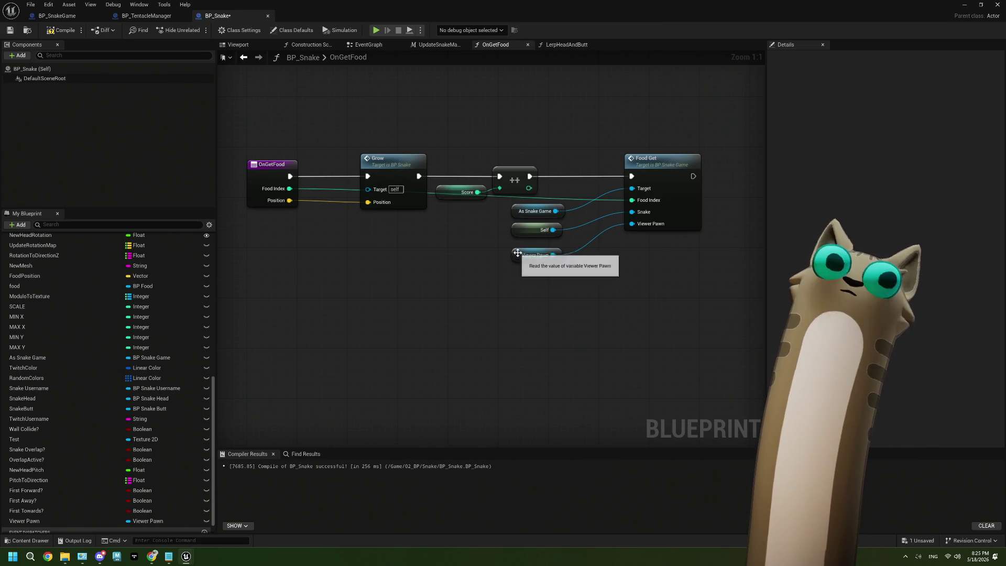
pyautogui.moveTo(514, 257); pyautogui.dragTo(515, 251)
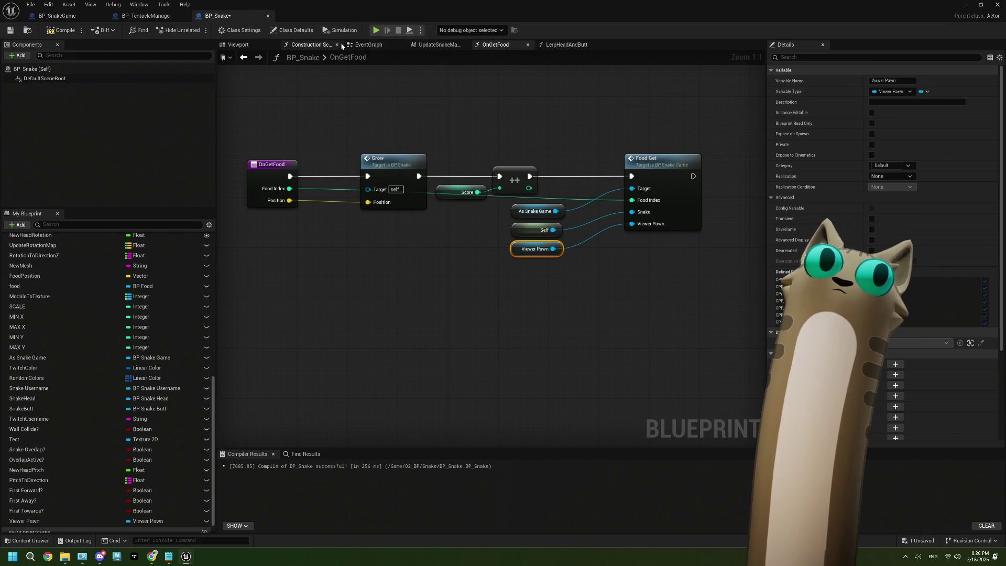
# Pan BP_Snake's Event Graph to the Update Snake section, then switch to BP_SnakeGame
pyautogui.click(361, 45)
pyautogui.moveTo(362, 287); pyautogui.dragTo(575, 284)
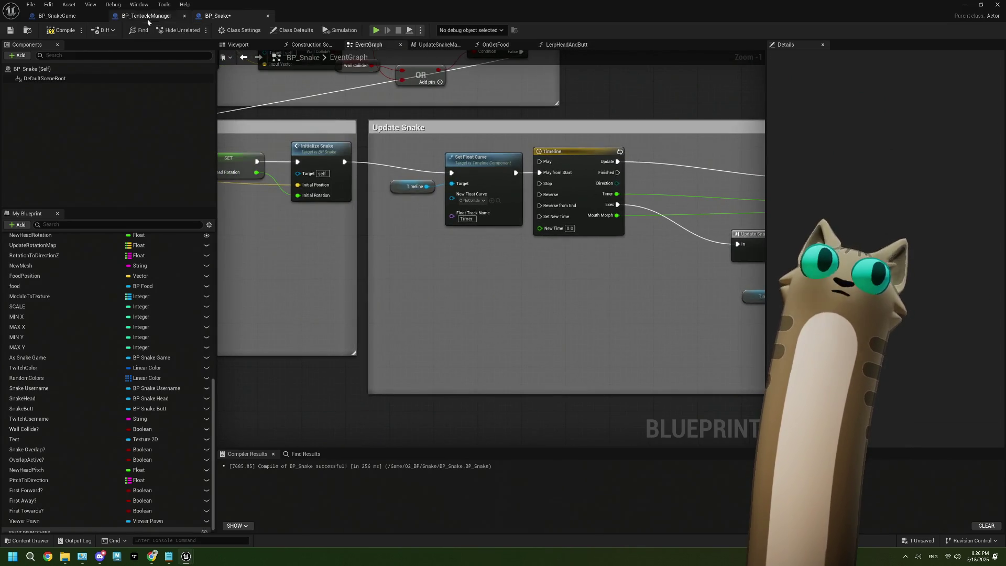
pyautogui.click(57, 16)
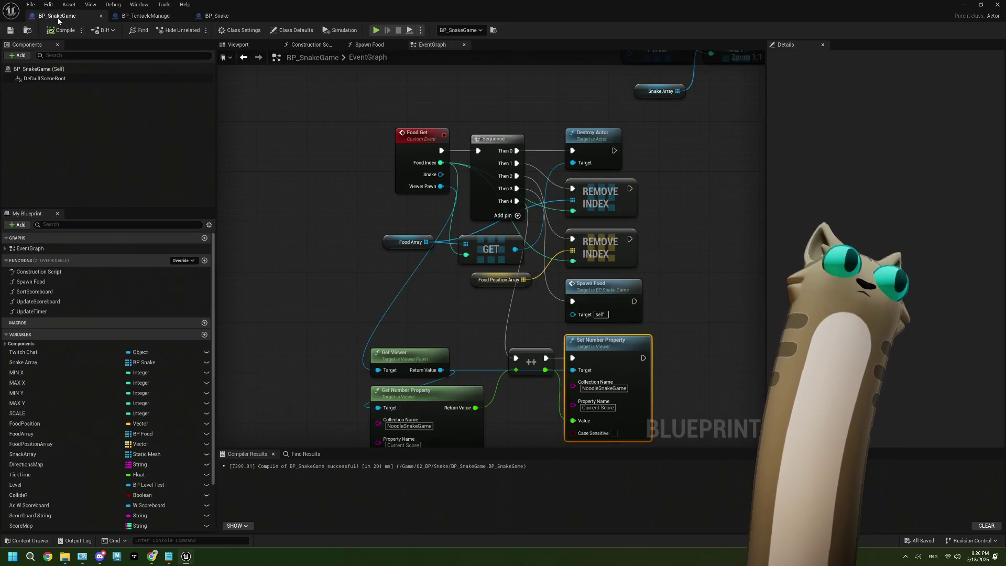
# Bring the Food Get logic into view and move the Get Viewer and Get Number Property nodes left
pyautogui.scroll(-2, 443, 304)
pyautogui.moveTo(443, 304)
pyautogui.mouseDown()
pyautogui.moveTo(452, 276)
pyautogui.moveTo(436, 243)
pyautogui.mouseUp()
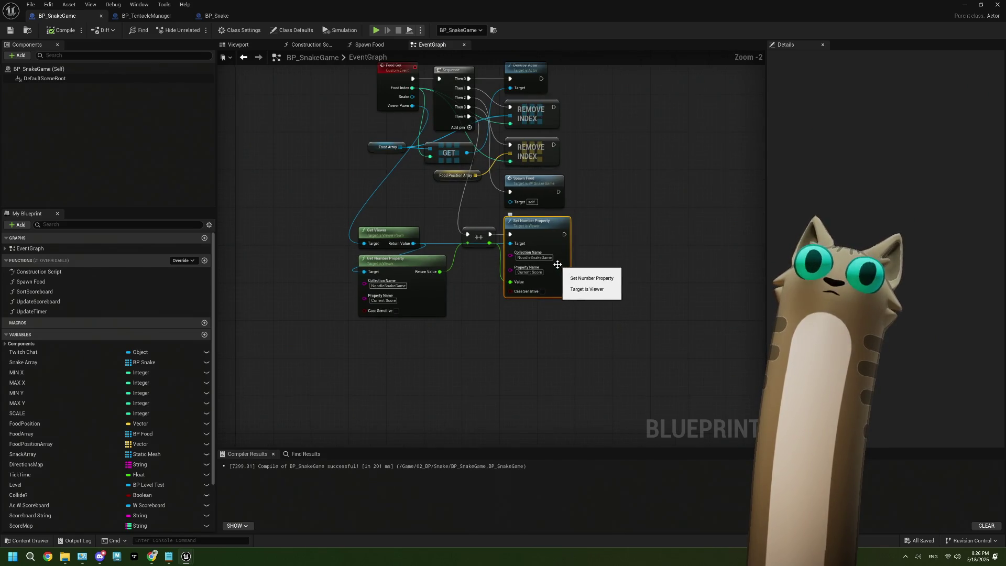
pyautogui.scroll(2, 487, 255)
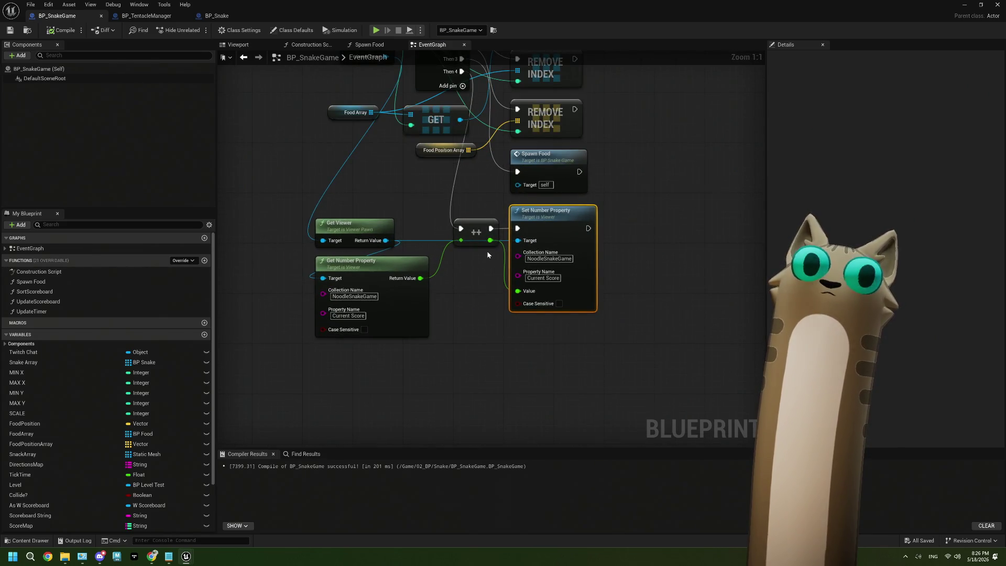
pyautogui.scroll(1, 486, 250)
pyautogui.moveTo(451, 191)
pyautogui.mouseDown()
pyautogui.moveTo(516, 283)
pyautogui.moveTo(403, 283)
pyautogui.mouseUp()
pyautogui.rightClick(477, 283)
pyautogui.click(456, 271)
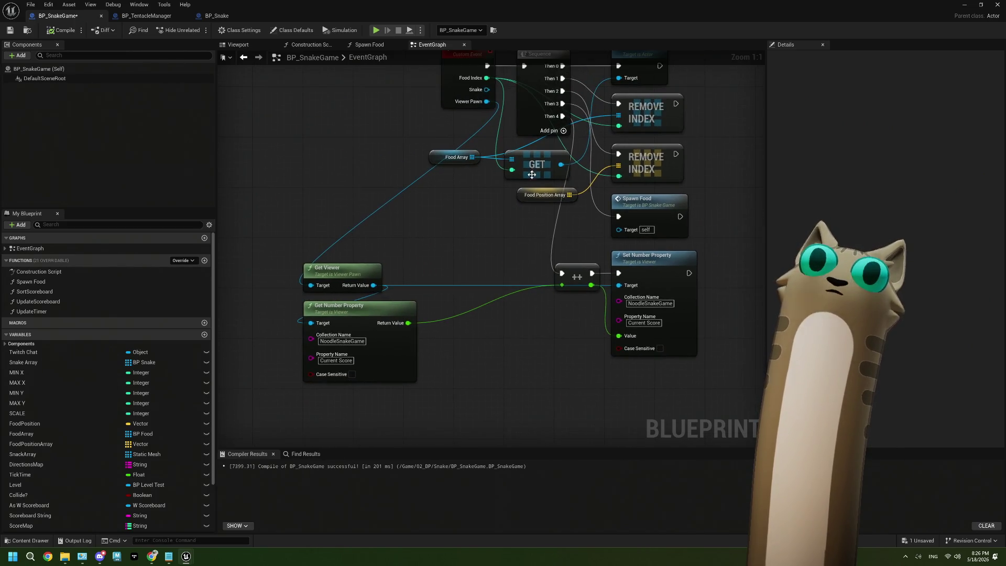
# Add a Print String after Then 4 that prints the viewer's Get User Name, then compile BP_SnakeGame
pyautogui.moveTo(562, 117); pyautogui.dragTo(460, 229)
pyautogui.write('print')
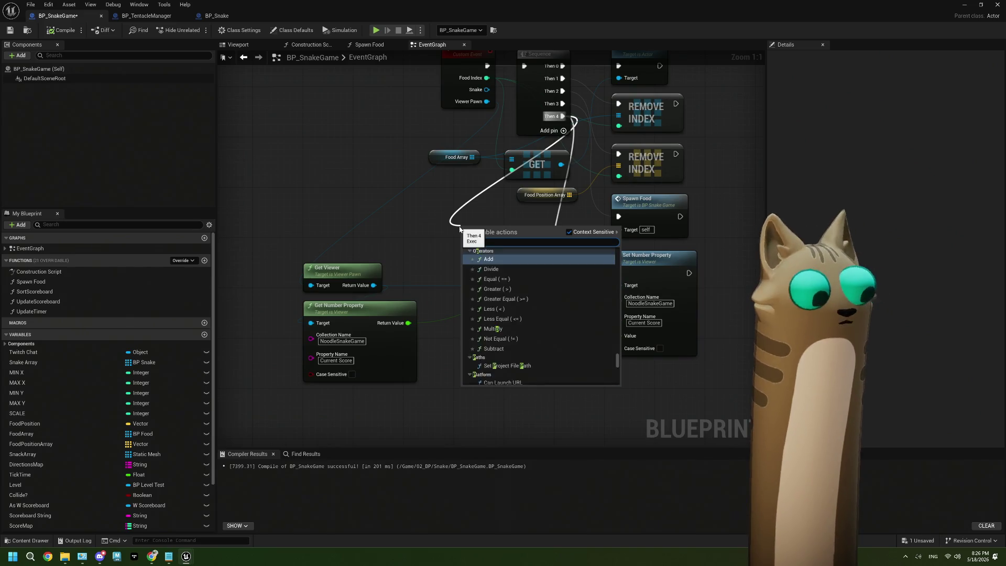
pyautogui.press('Return')
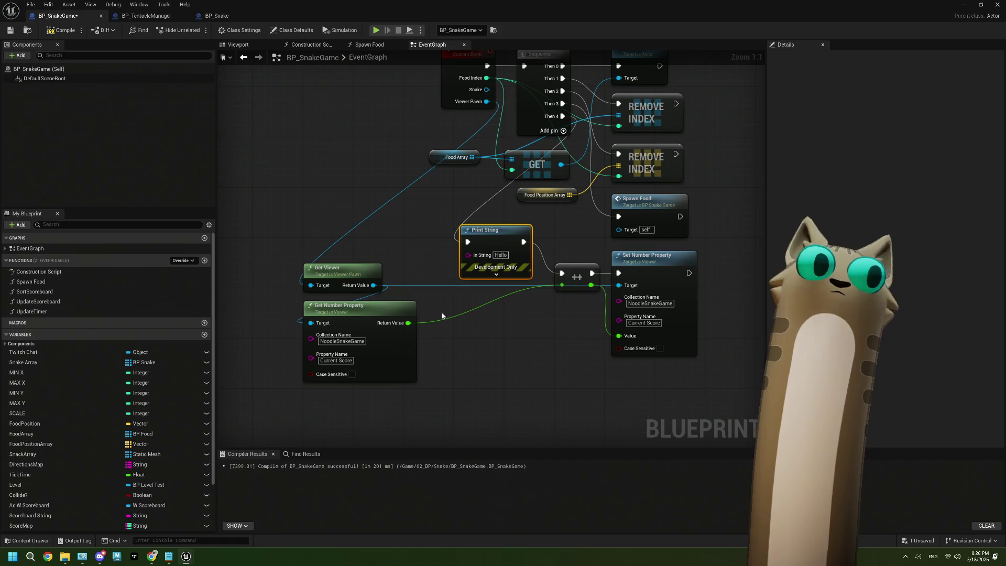
pyautogui.moveTo(374, 284); pyautogui.dragTo(341, 230)
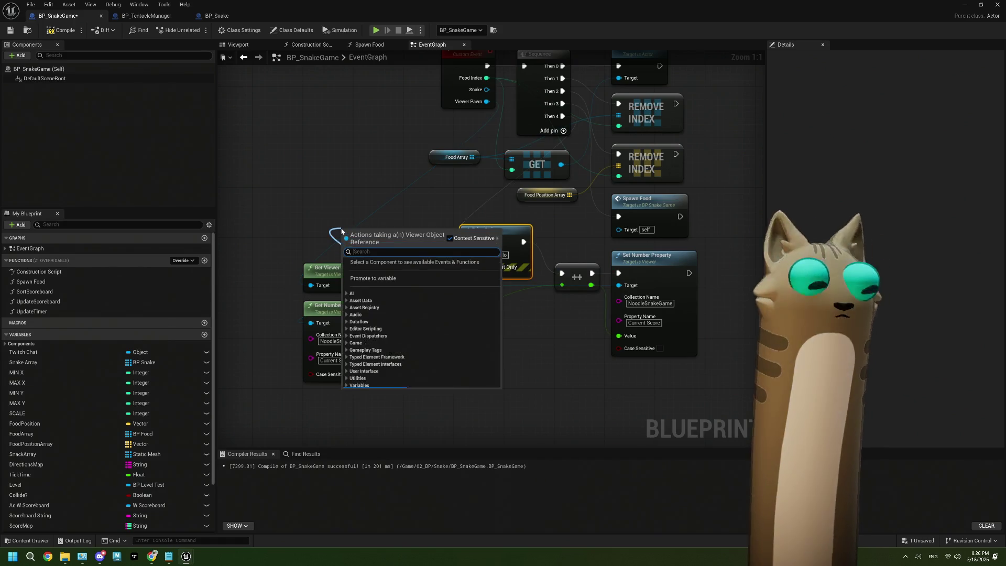
pyautogui.write('usern')
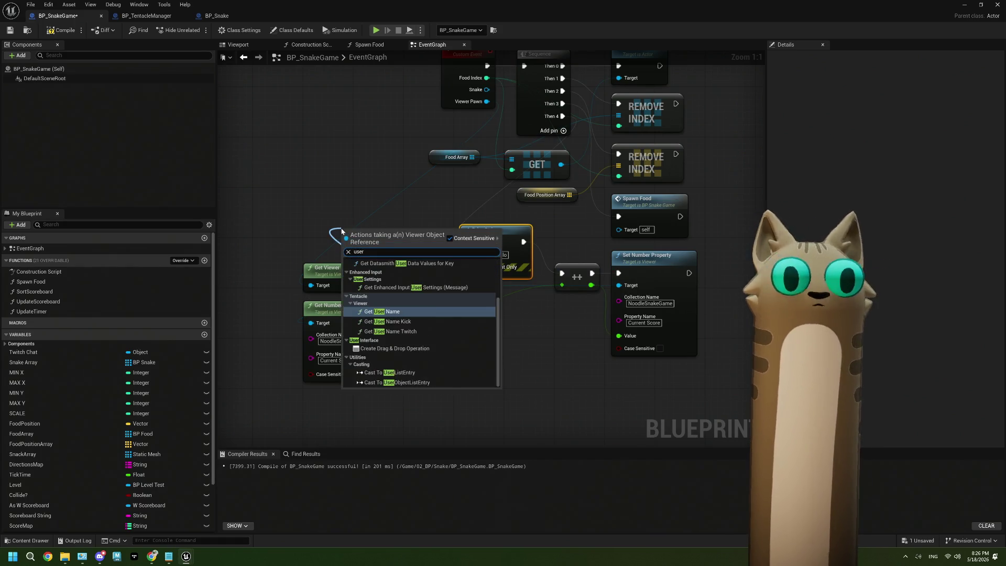
pyautogui.press('Return')
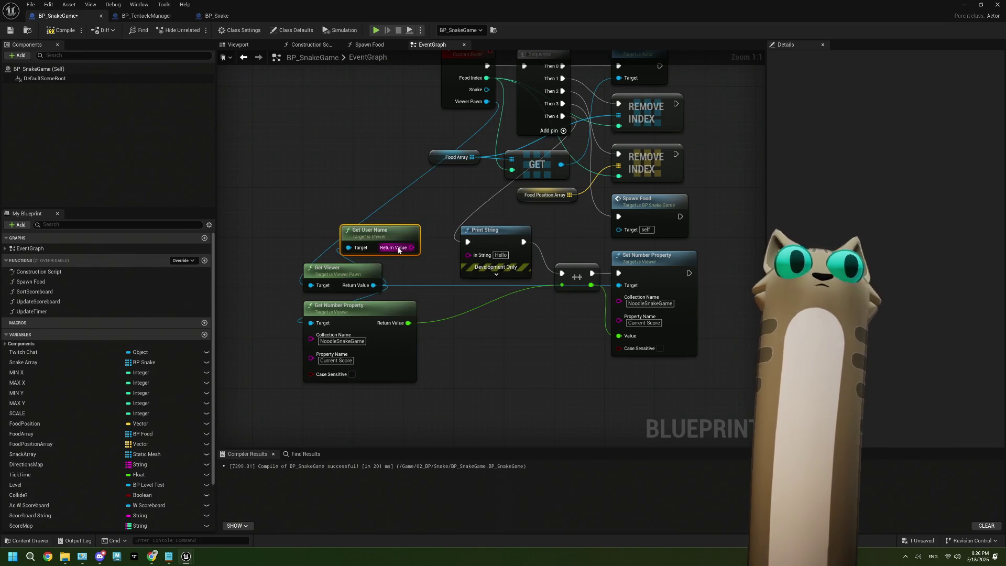
pyautogui.moveTo(411, 248)
pyautogui.mouseDown()
pyautogui.moveTo(439, 264)
pyautogui.moveTo(473, 257)
pyautogui.mouseUp()
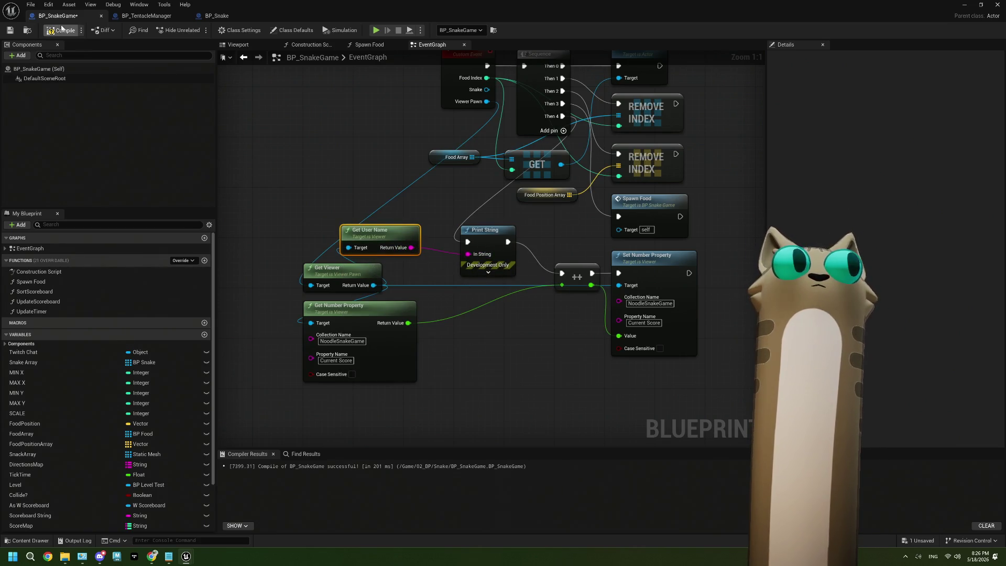
pyautogui.click(8, 32)
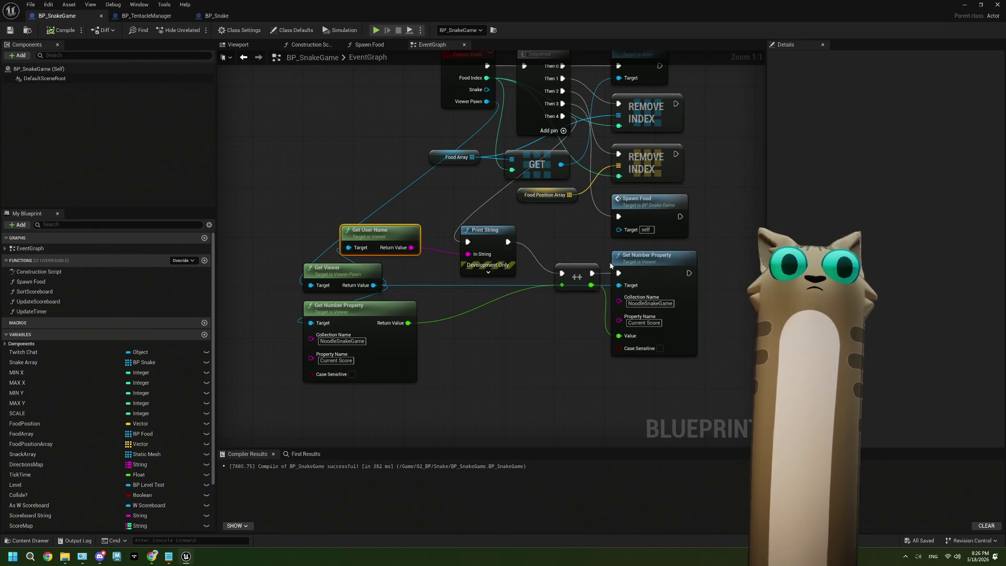
pyautogui.click(965, 6)
# Play-test the level until a Blueprint runtime error appears, then open BP_Snake Username
pyautogui.click(922, 37)
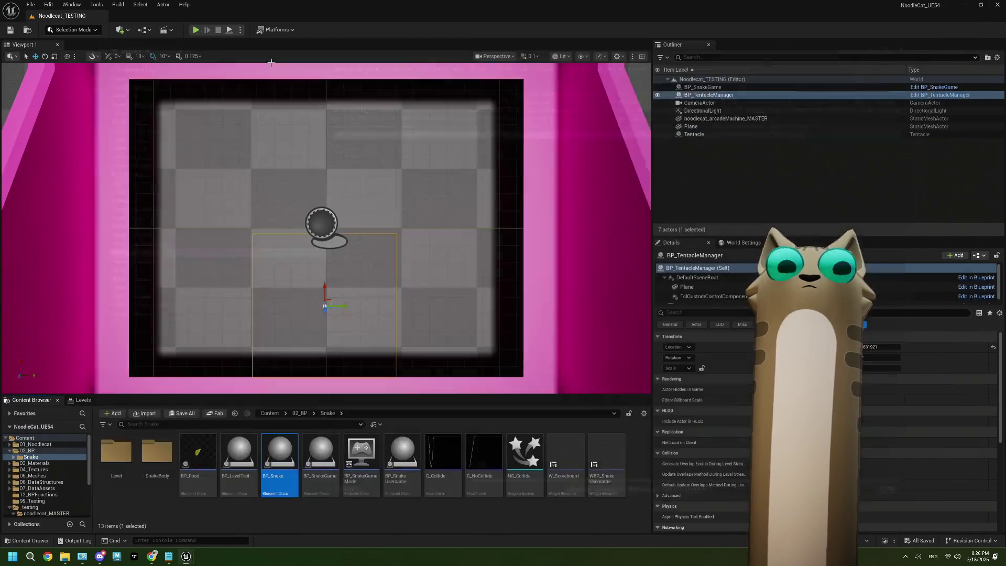
pyautogui.hotkey('alt', 'p')
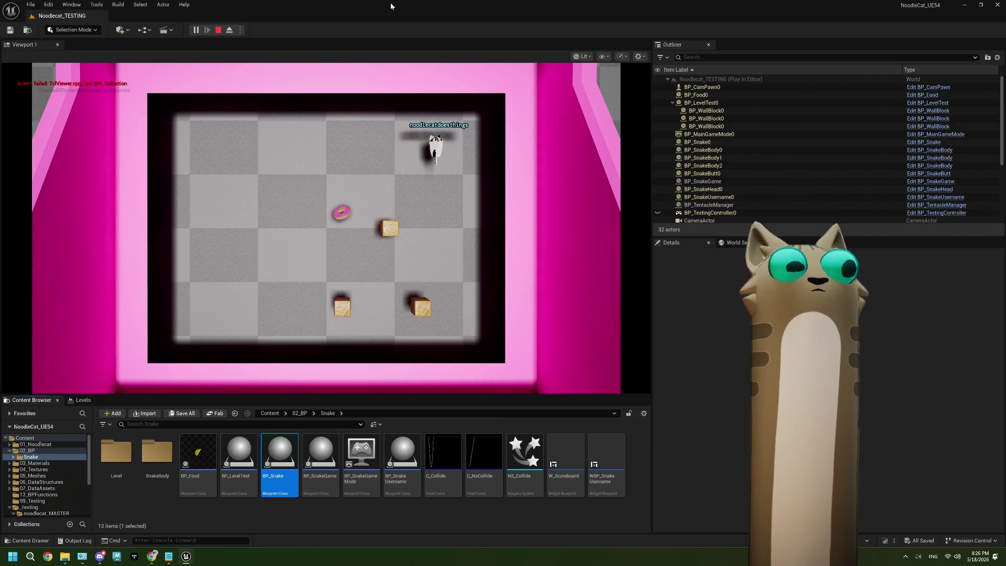
pyautogui.press('Escape')
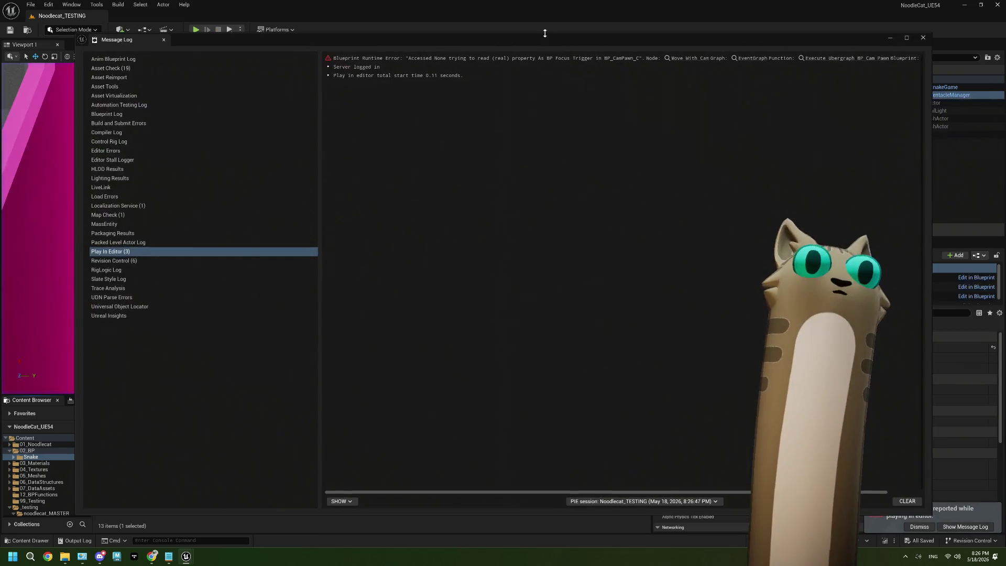
pyautogui.click(923, 38)
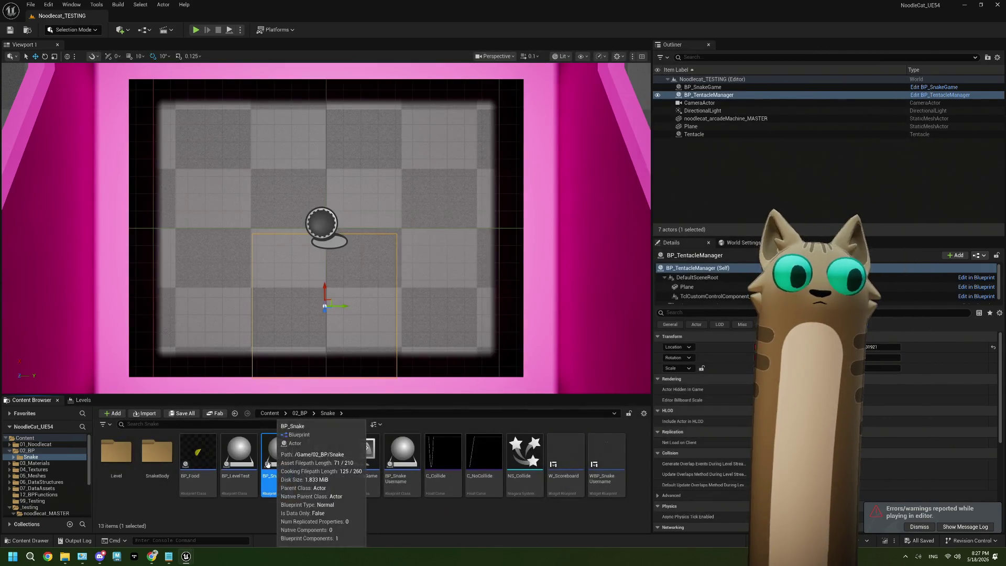
pyautogui.doubleClick(411, 462)
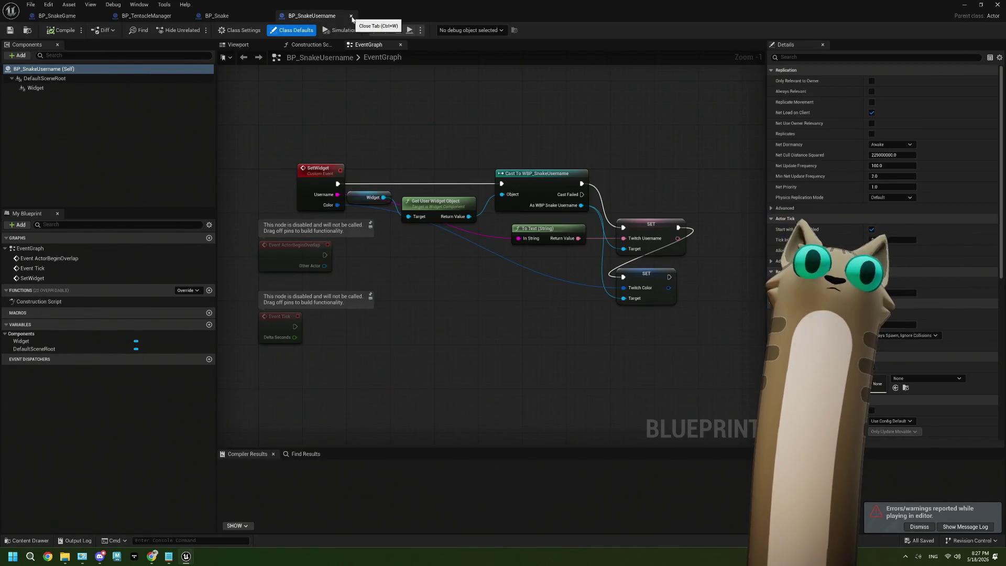
# Close BP_SnakeUsername and delete the Get Viewer and Set Number Property nodes after Spawn Food
pyautogui.moveTo(296, 19)
pyautogui.mouseDown()
pyautogui.moveTo(314, 123)
pyautogui.moveTo(474, 251)
pyautogui.mouseUp()
pyautogui.scroll(-4, 428, 209)
pyautogui.scroll(4, 474, 252)
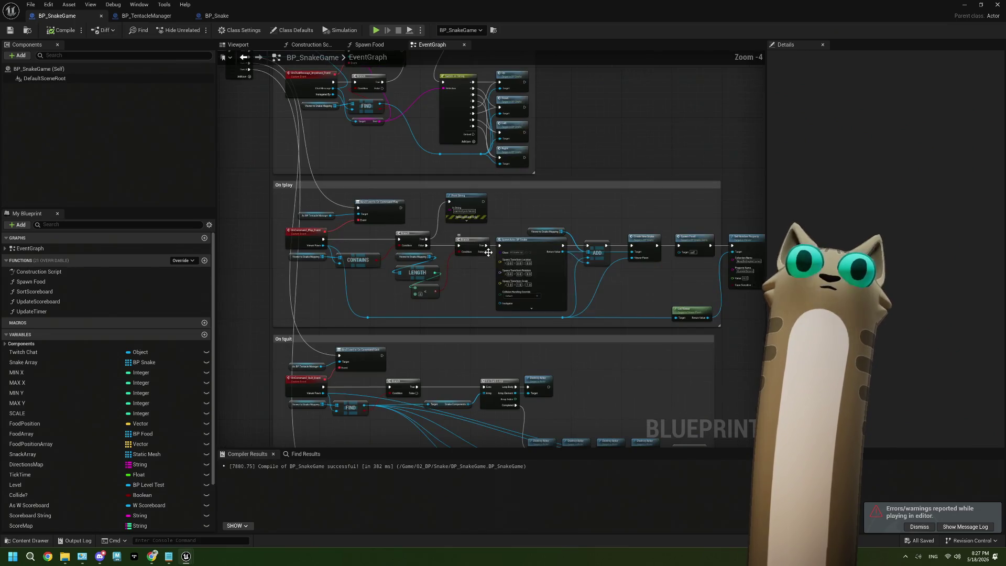
pyautogui.scroll(2, 565, 278)
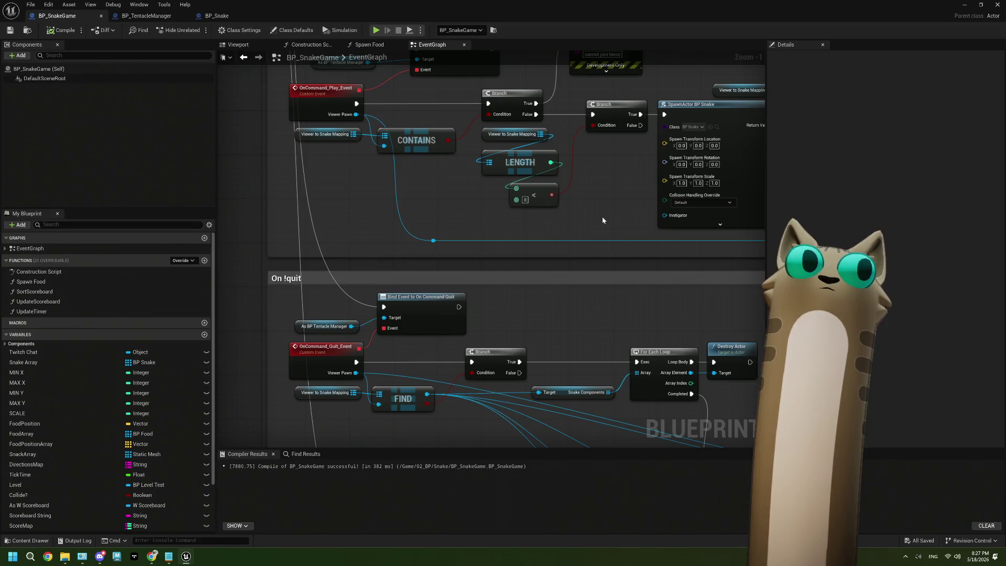
pyautogui.moveTo(608, 221); pyautogui.dragTo(492, 238)
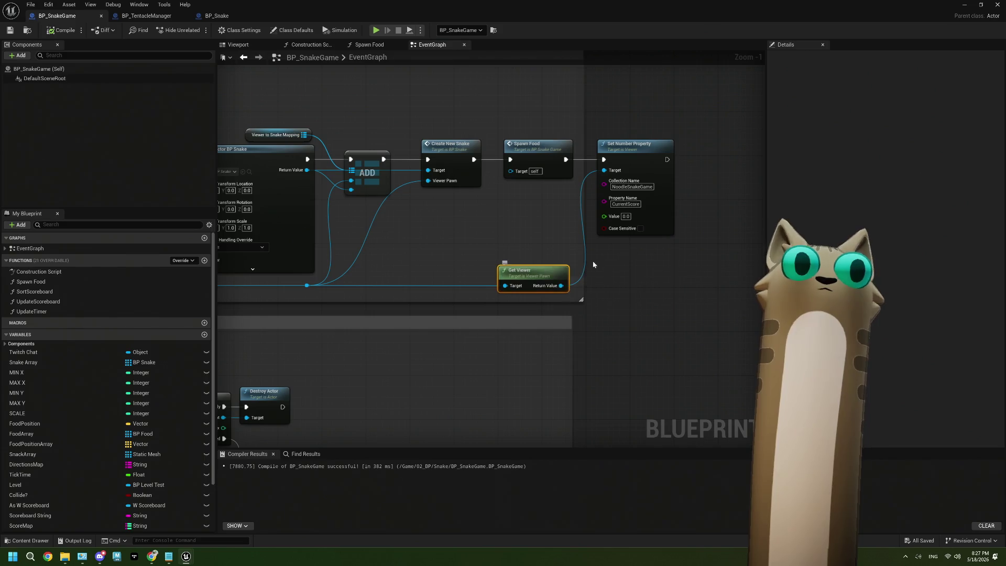
pyautogui.press('Delete')
pyautogui.click(669, 228)
pyautogui.press('Delete')
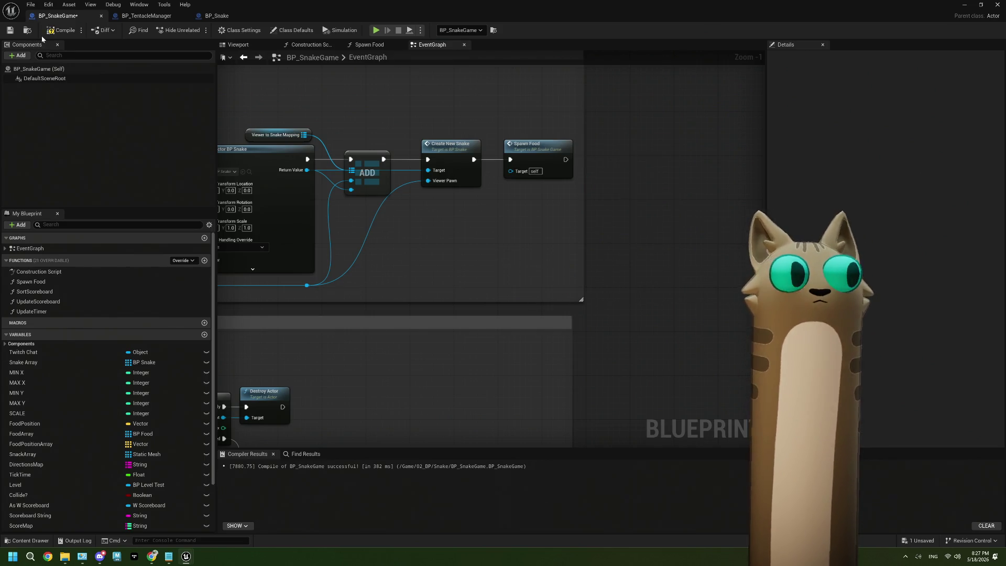
# Save BP_SnakeGame and play-test the level again
pyautogui.click(10, 30)
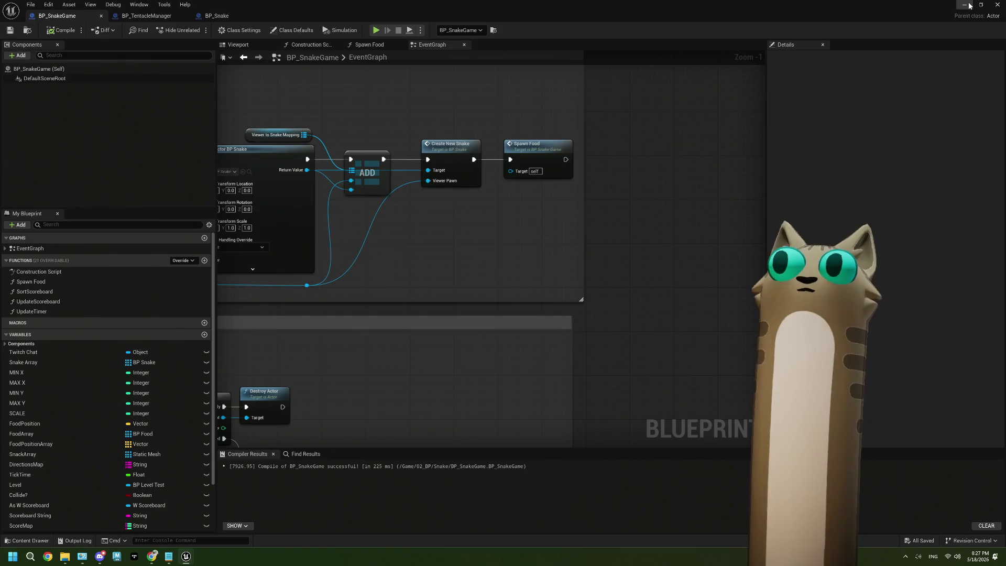
pyautogui.click(968, 5)
pyautogui.click(196, 30)
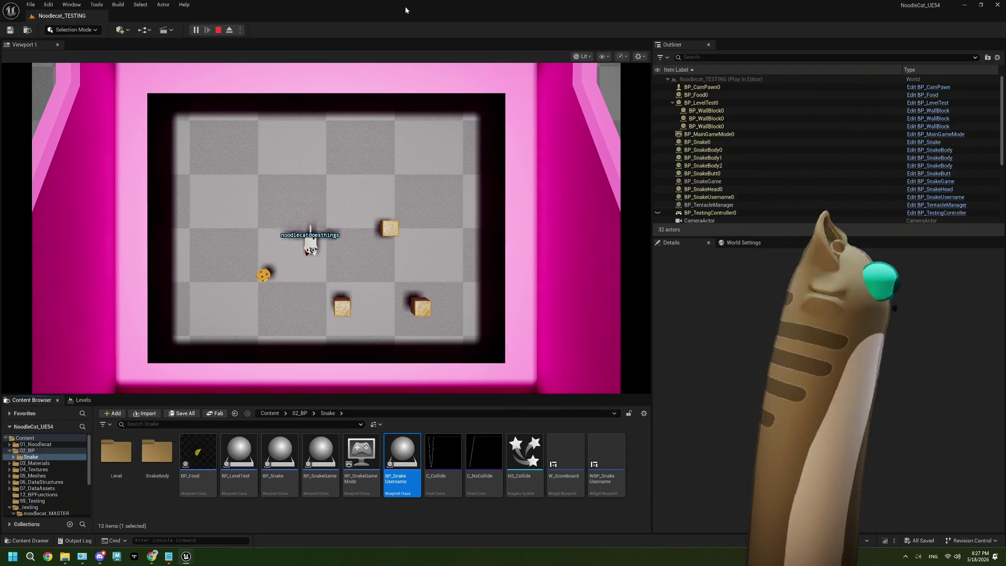
# Steer the snake left and up onto the cookie, then release the mouse with Shift+F1
pyautogui.press('a')
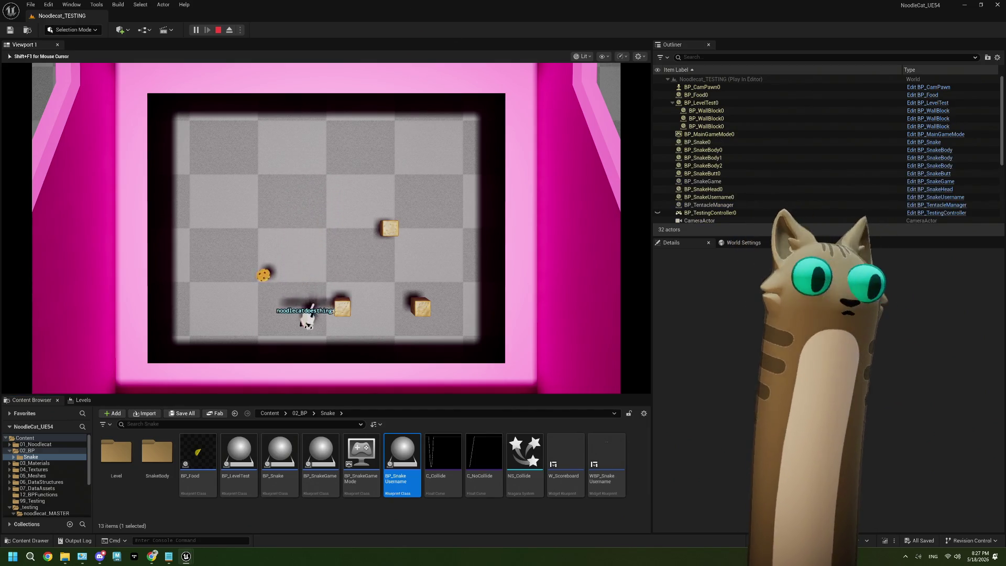
pyautogui.press('w')
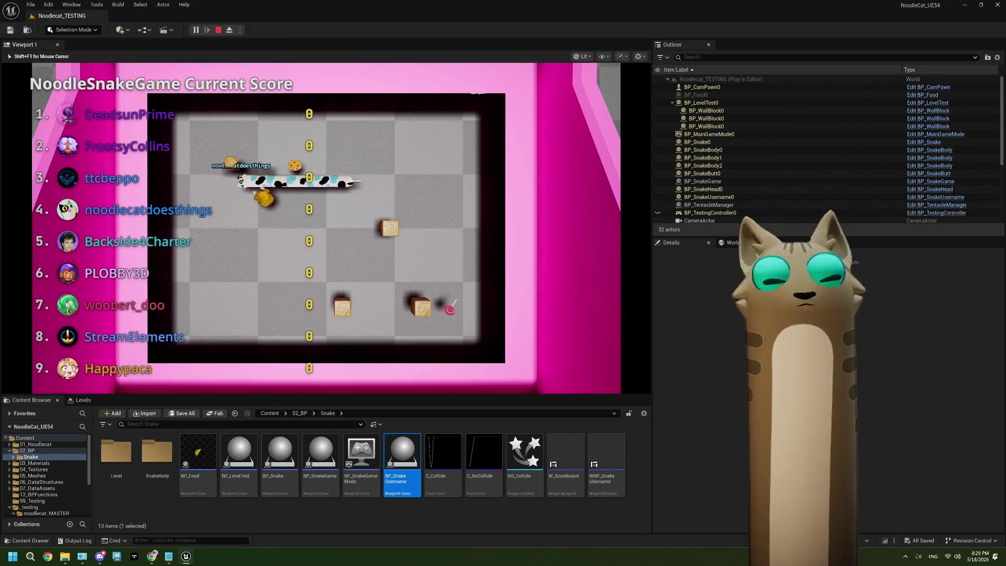
pyautogui.hotkey('shift', 'F1')
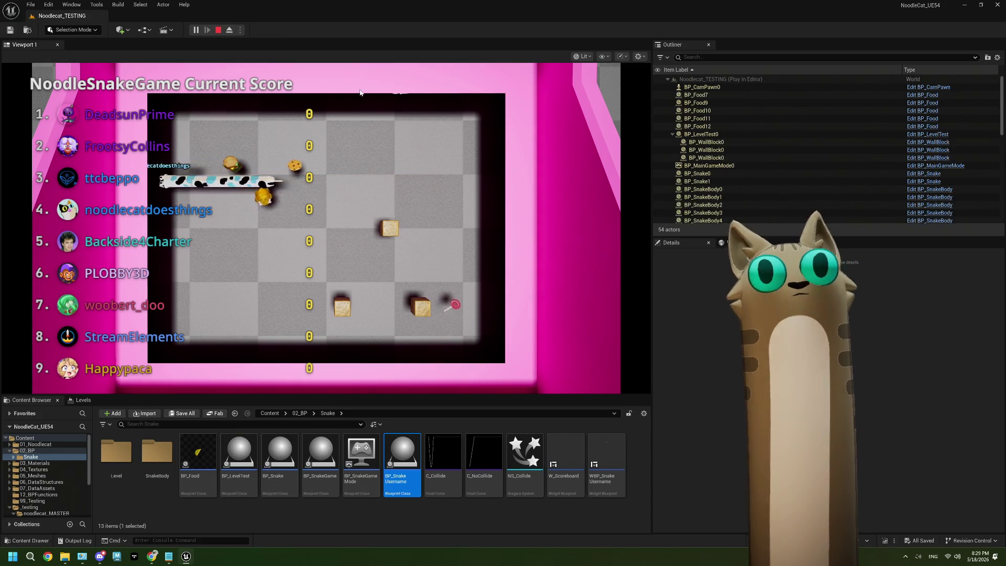
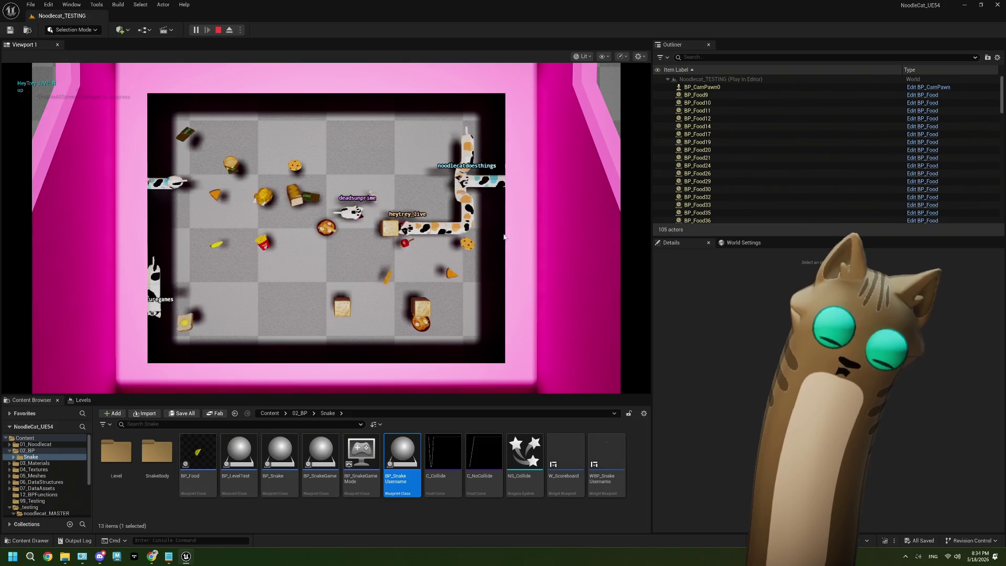
# Enlarge the running game's viewport by narrowing the side panels and content browser, then bring up ThePlan.txt
pyautogui.moveTo(652, 302); pyautogui.dragTo(771, 304)
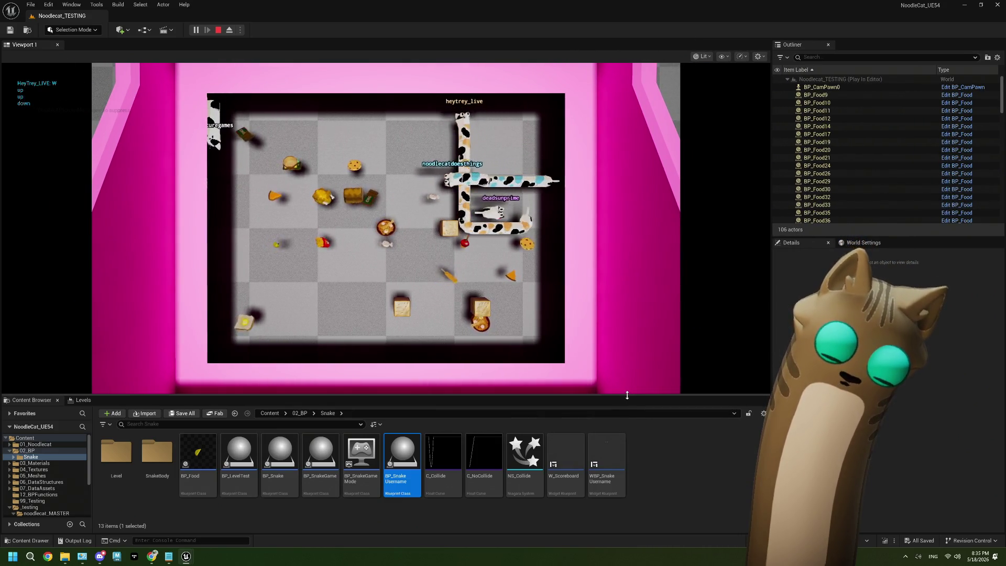
pyautogui.moveTo(626, 395); pyautogui.dragTo(624, 467)
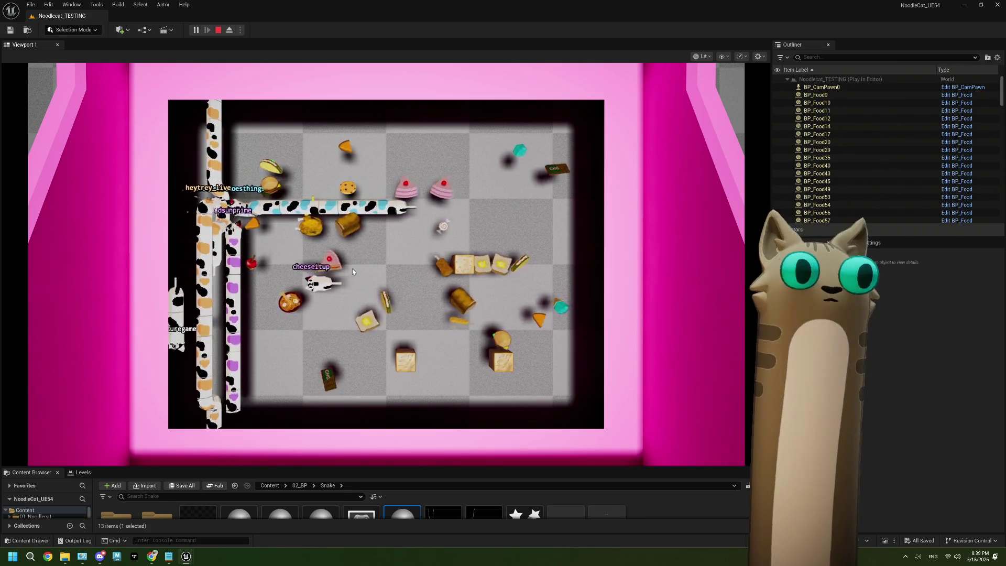
pyautogui.click(168, 555)
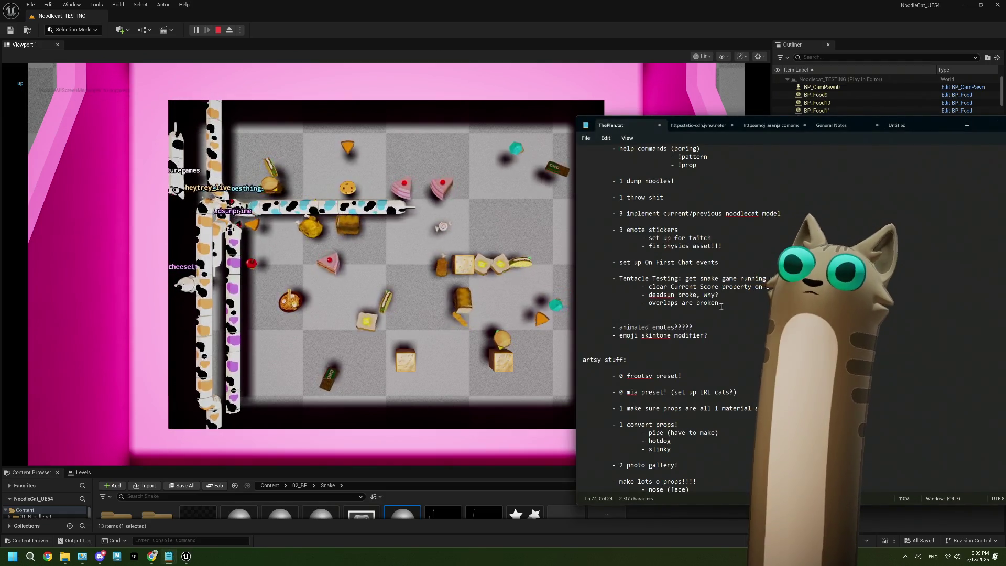
# Overwrite the two bug notes under Tentacle Testing with 'fix !' and return to the game
pyautogui.moveTo(649, 294); pyautogui.dragTo(718, 304)
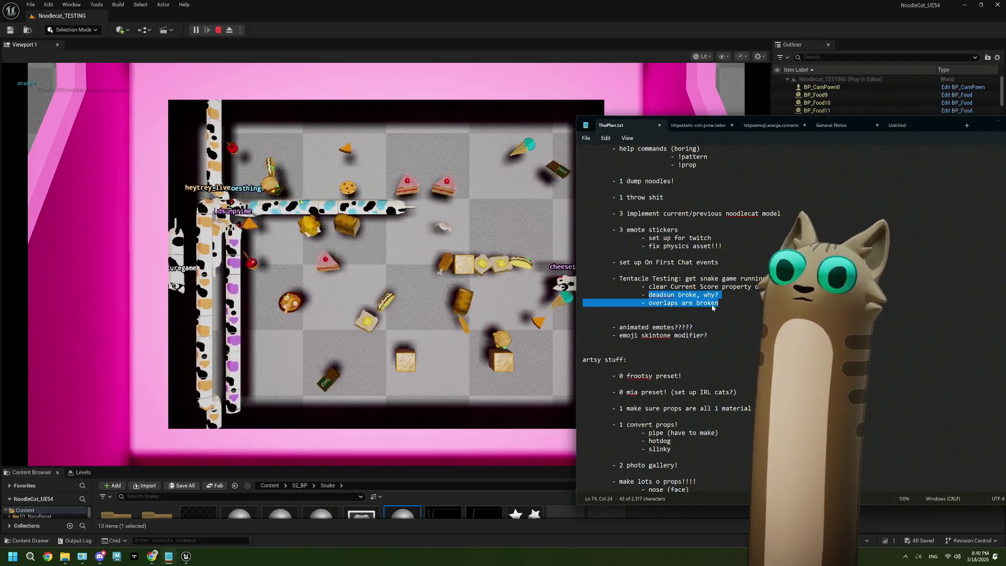
pyautogui.write('fic')
pyautogui.press('BackSpace')
pyautogui.press('BackSpace')
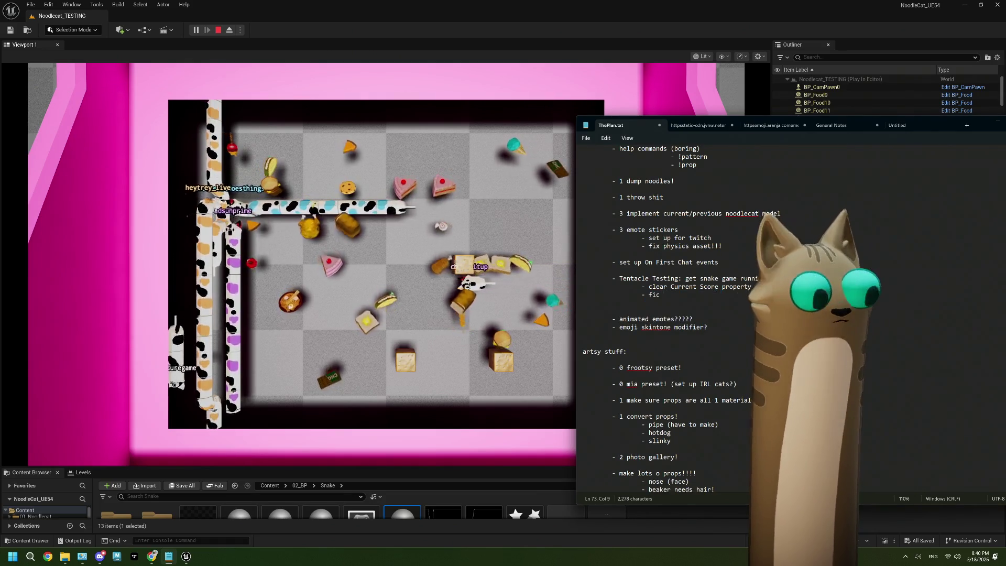
pyautogui.write('x !fix')
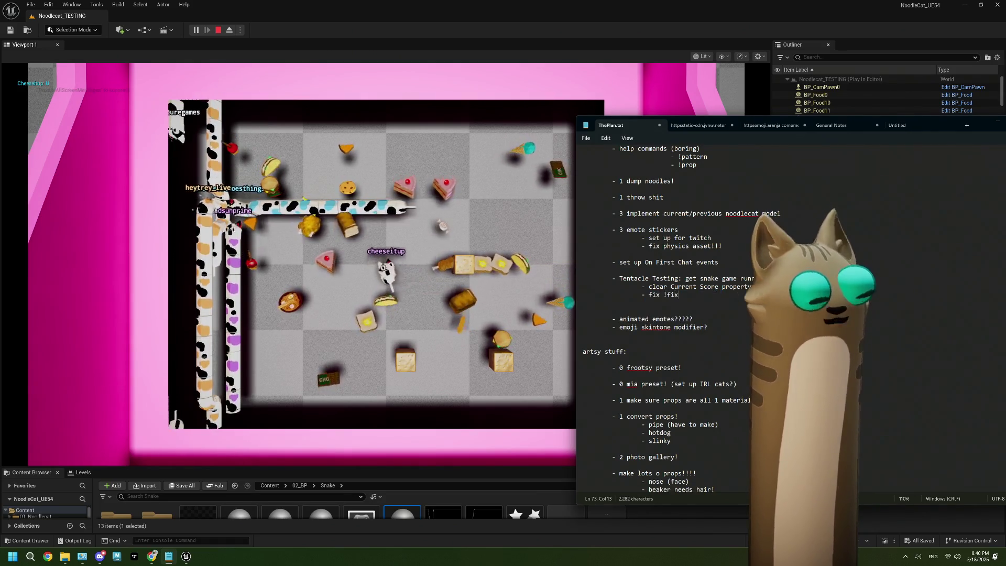
pyautogui.click(481, 143)
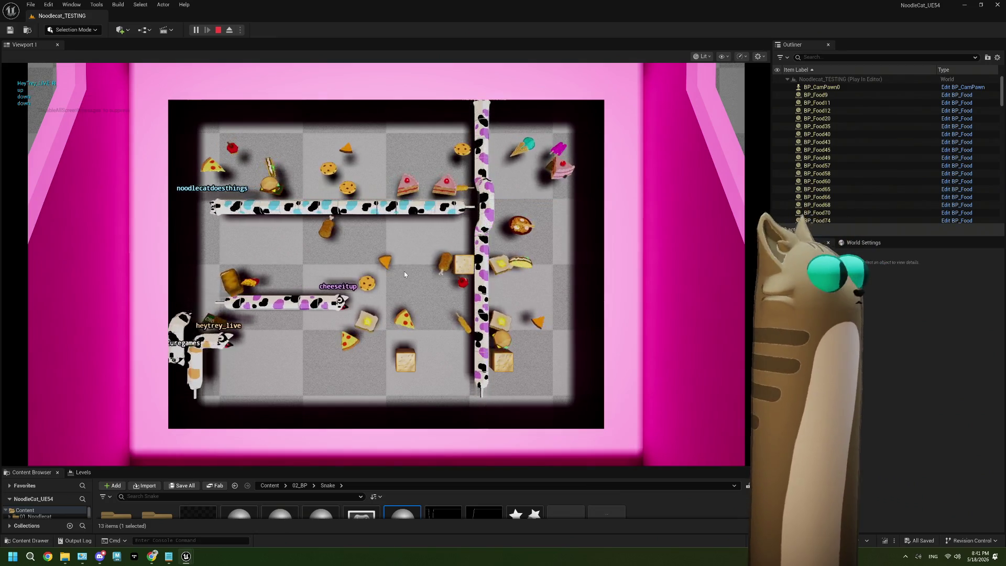
# Give the editor's actor list and details more room, then bring the Tentacle dashboard back up
pyautogui.click(151, 555)
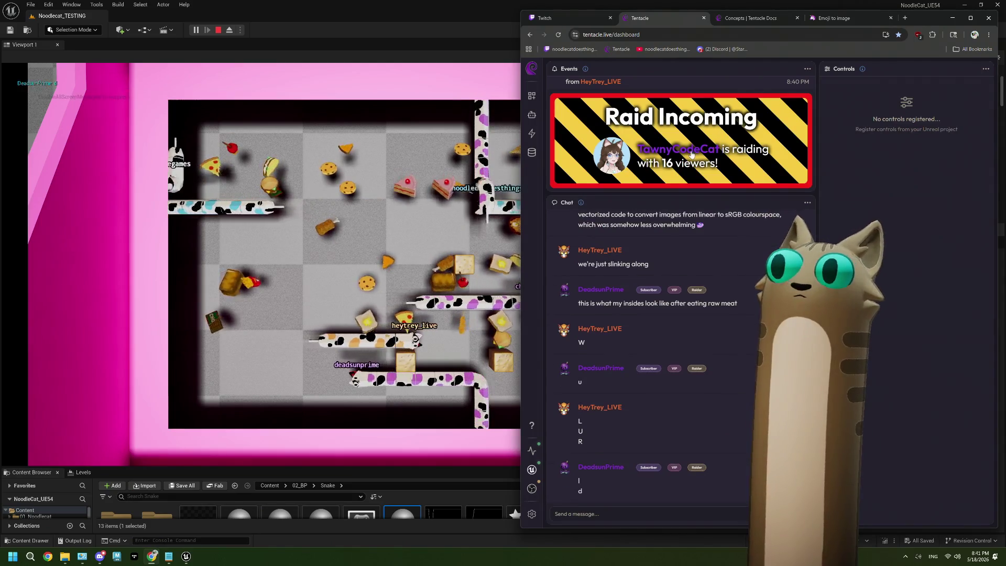
pyautogui.click(489, 18)
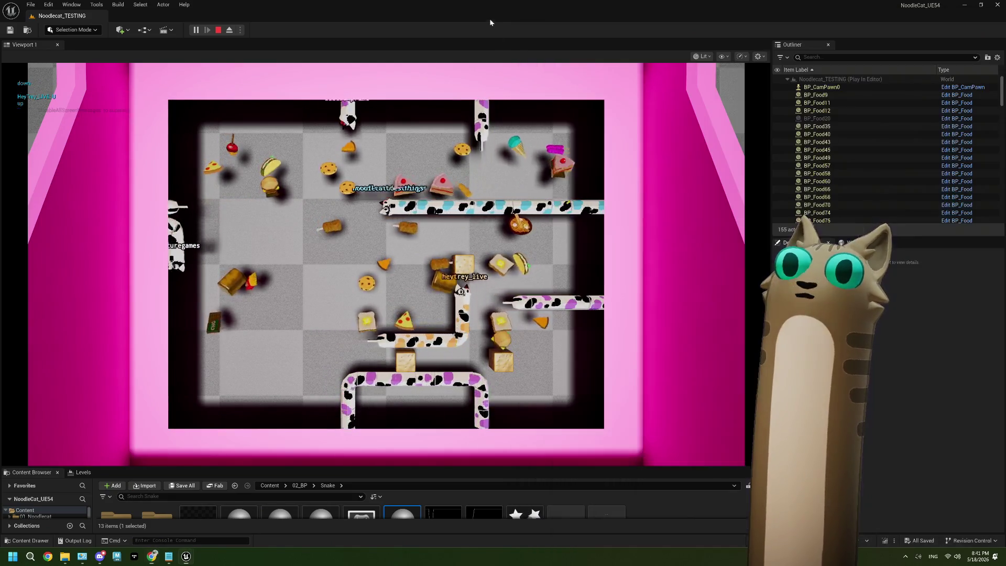
pyautogui.moveTo(770, 216); pyautogui.dragTo(612, 216)
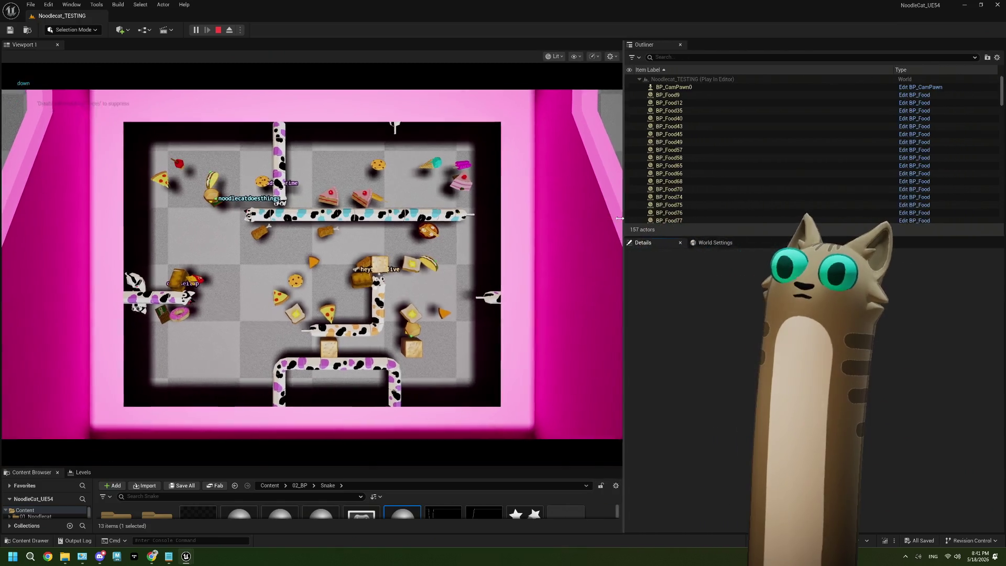
pyautogui.click(150, 557)
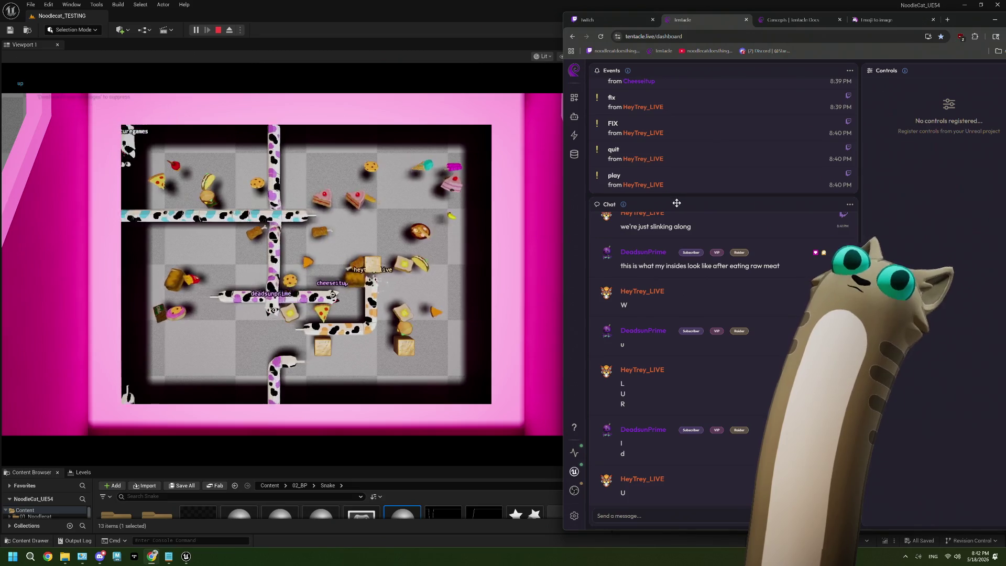
# Open NoodleSnakeGame's viewer properties to see High Score, resizing the browser into a floating window
pyautogui.click(574, 153)
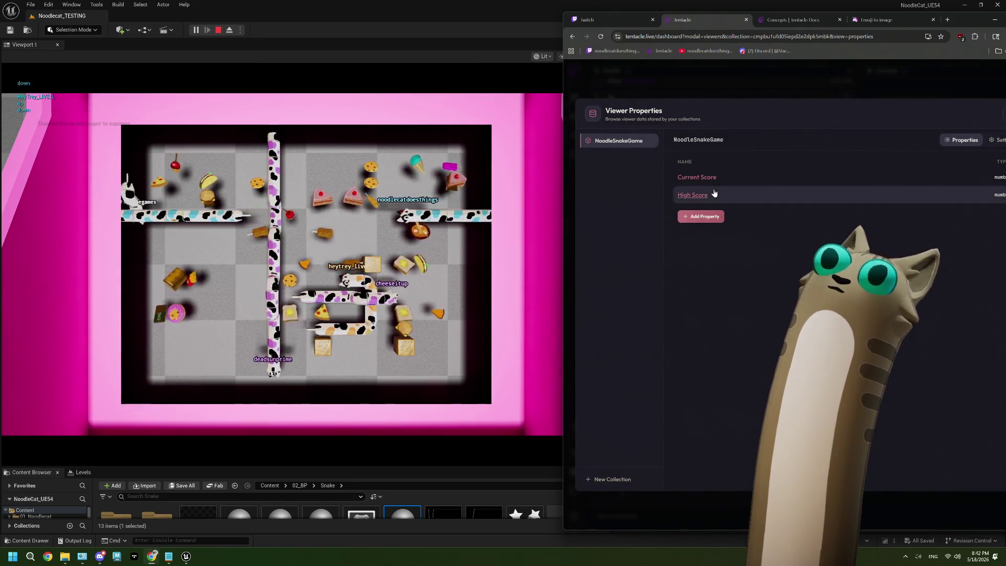
pyautogui.click(729, 195)
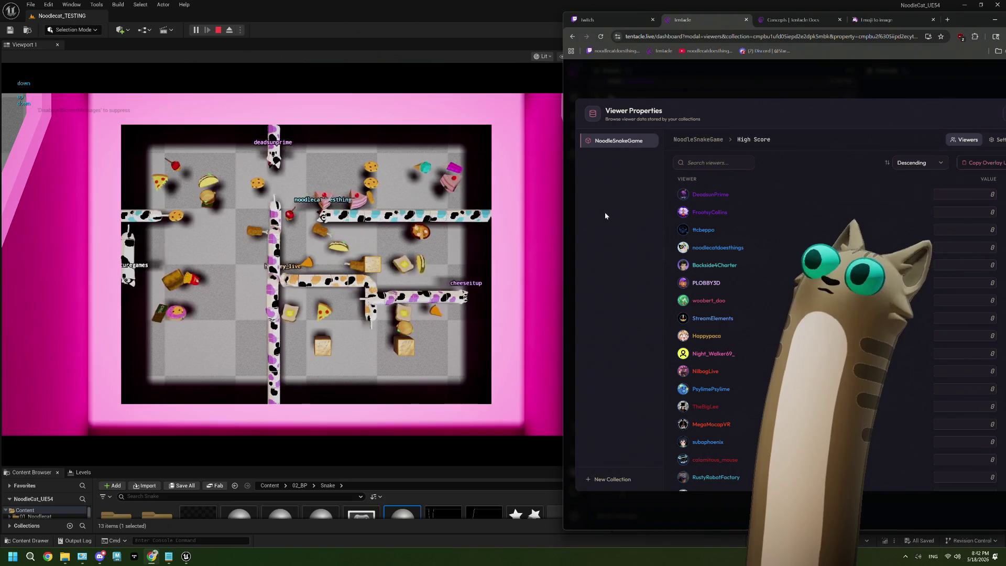
pyautogui.moveTo(560, 201); pyautogui.dragTo(685, 201)
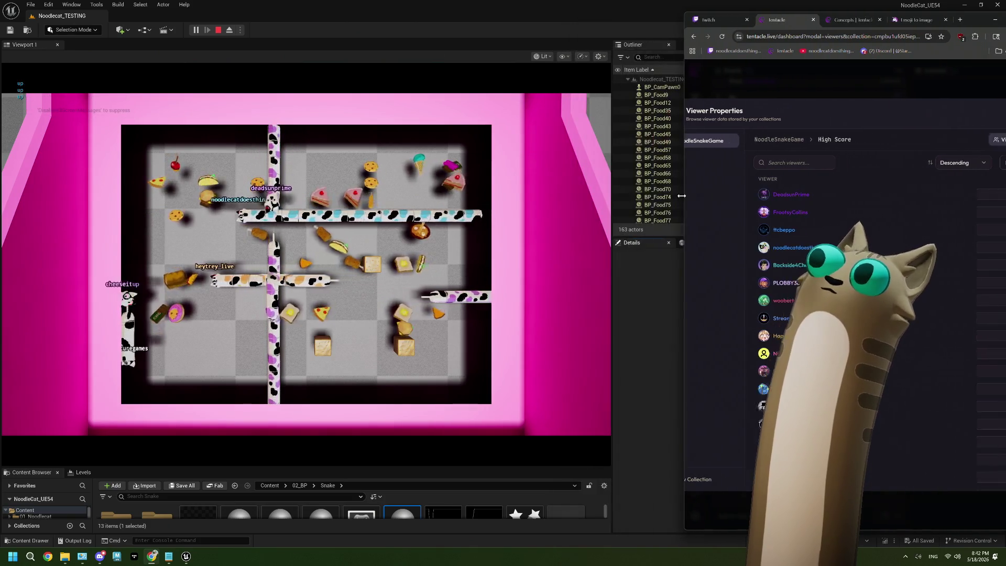
pyautogui.moveTo(970, 23); pyautogui.dragTo(843, 29)
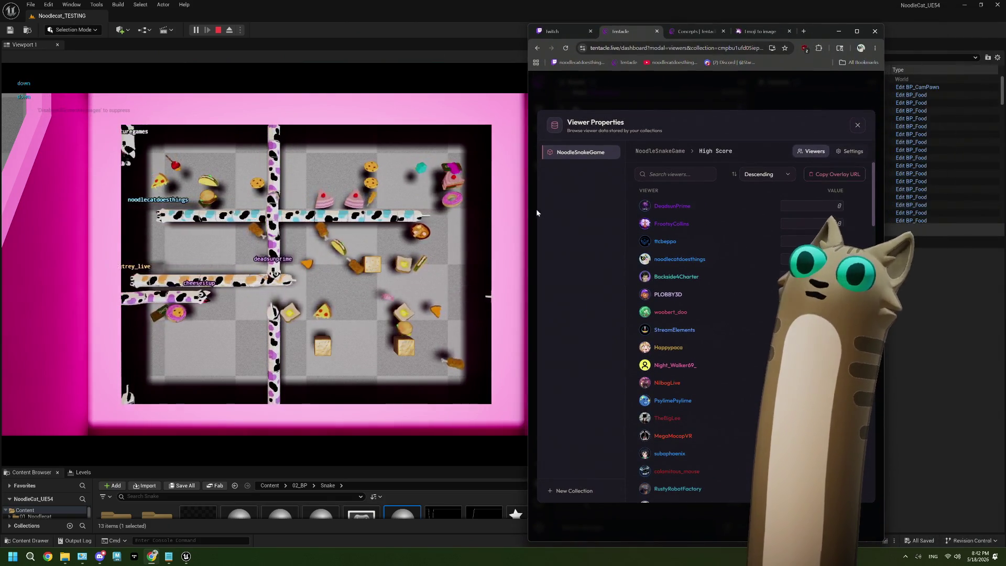
pyautogui.moveTo(883, 241); pyautogui.dragTo(981, 241)
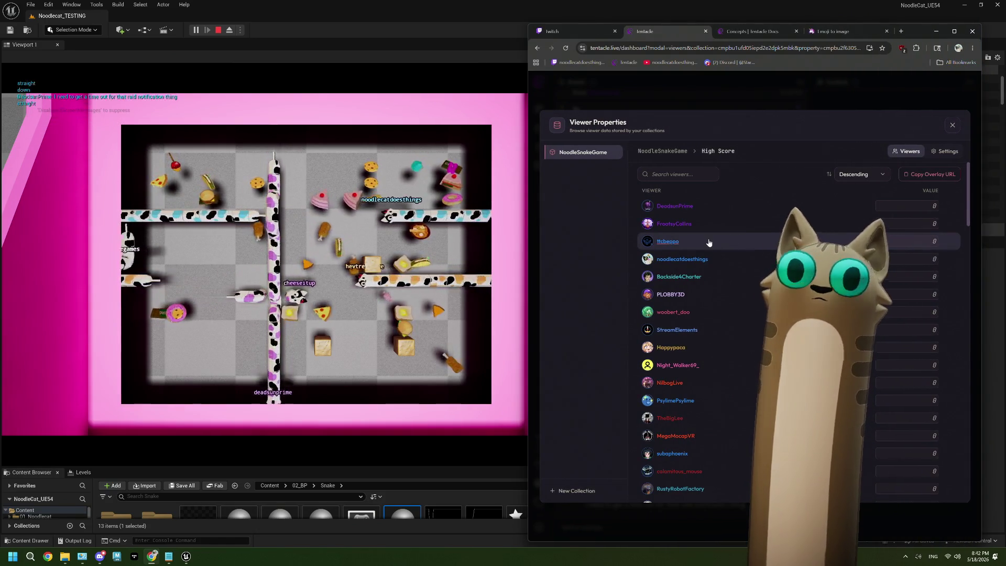
# Check each viewer's Current Score (all 0), then return to the editor and the notes
pyautogui.click(675, 153)
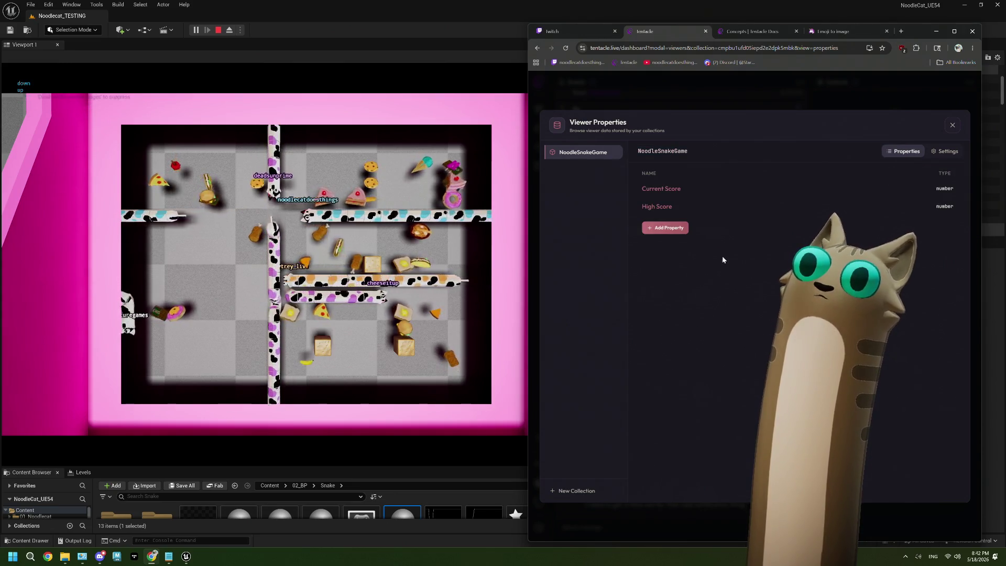
pyautogui.click(679, 191)
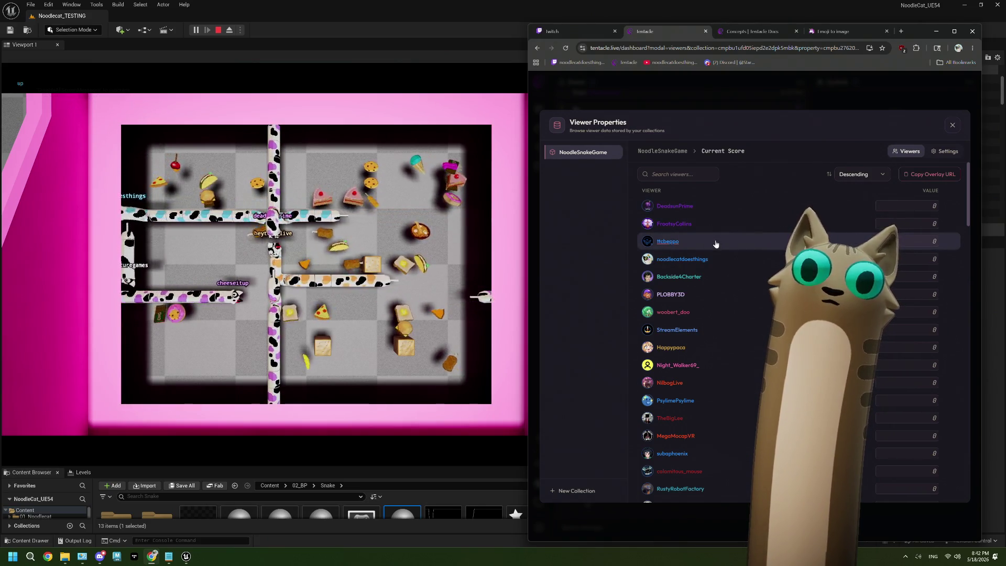
pyautogui.click(435, 22)
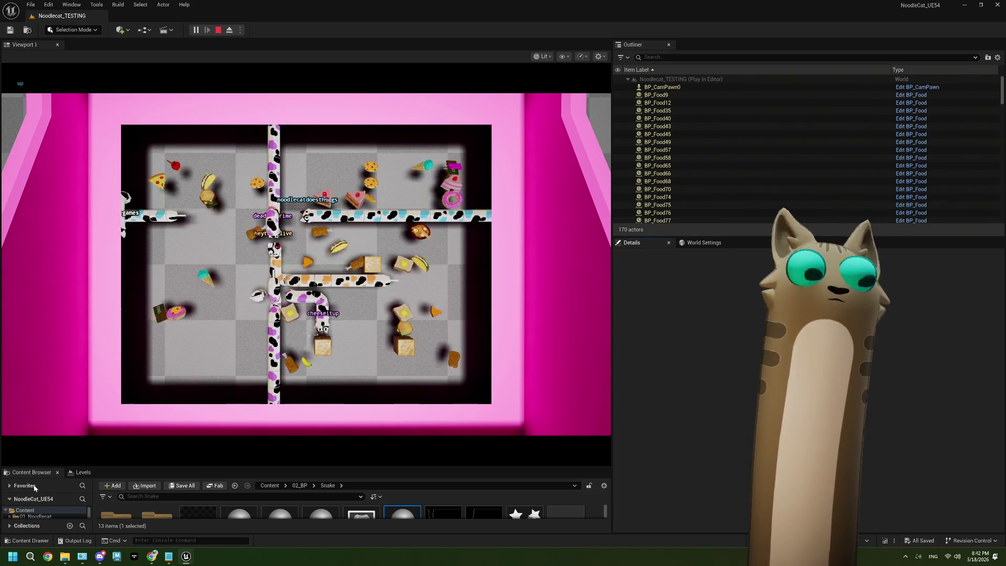
pyautogui.click(168, 557)
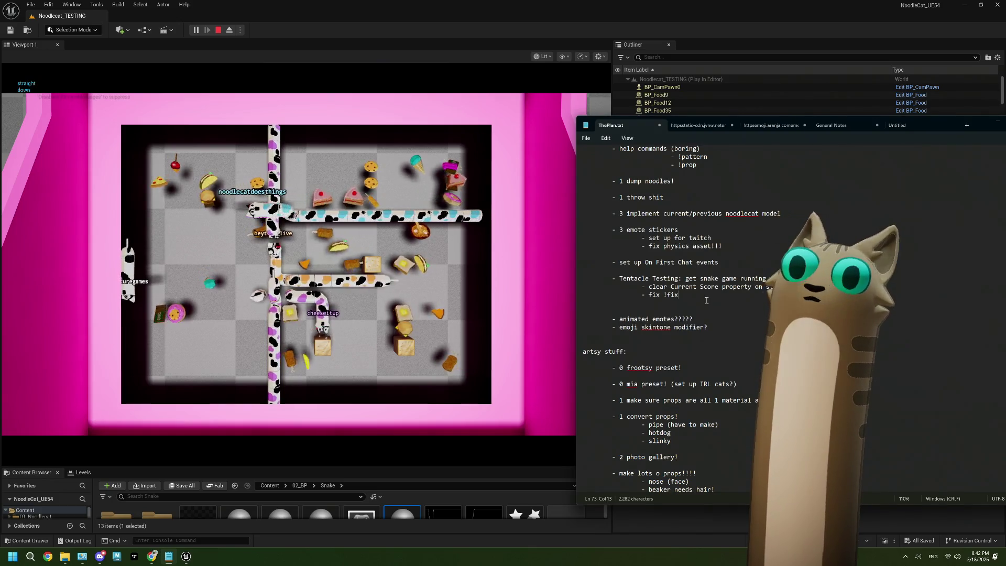
# Add an indented 'write to High Score live' task below 'fix !fix' in ThePlan.txt
pyautogui.press('Return')
pyautogui.press('Tab')
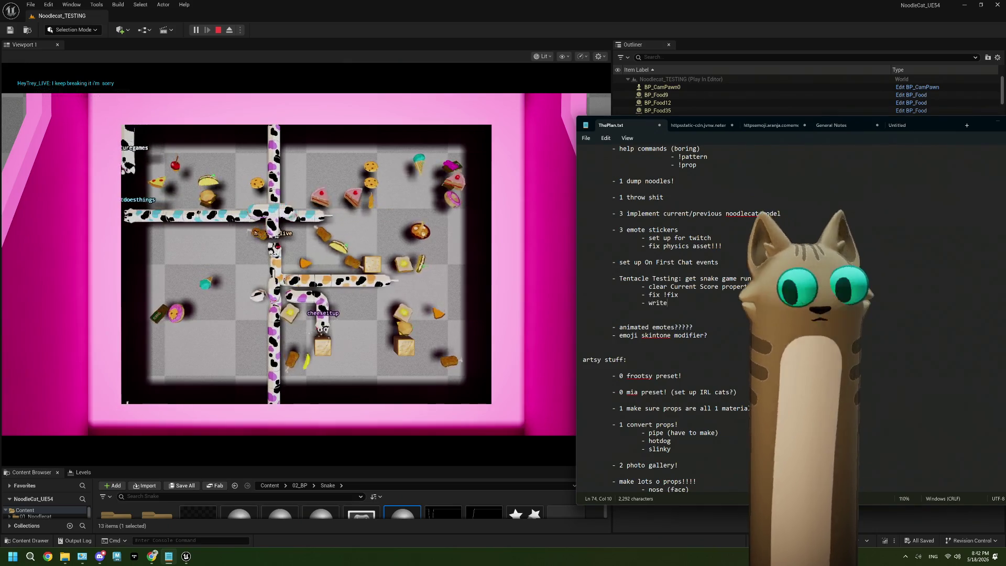
pyautogui.write('to High Score luiv')
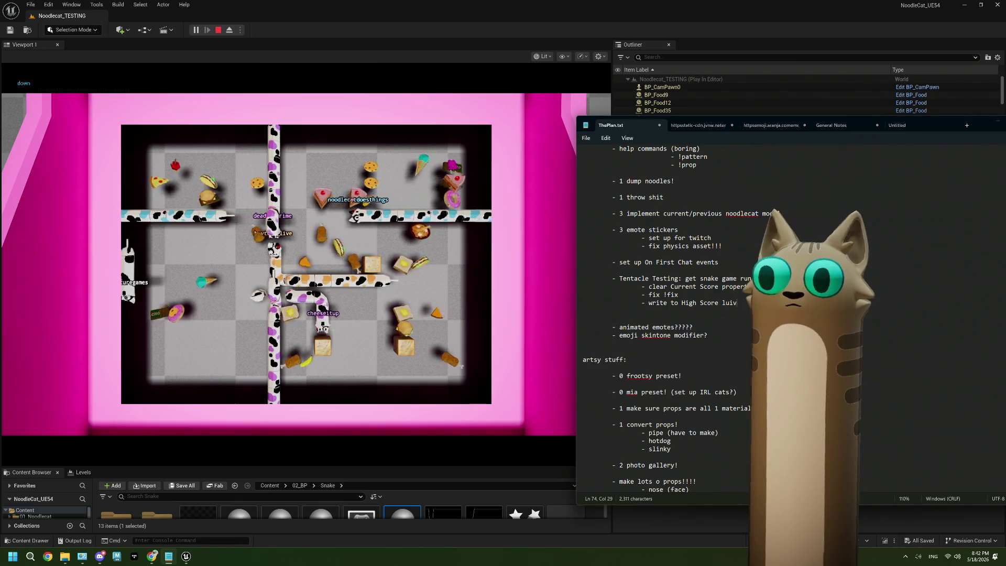
pyautogui.press('BackSpace')
pyautogui.press('BackSpace')
pyautogui.press('BackSpace')
pyautogui.write('ive!')
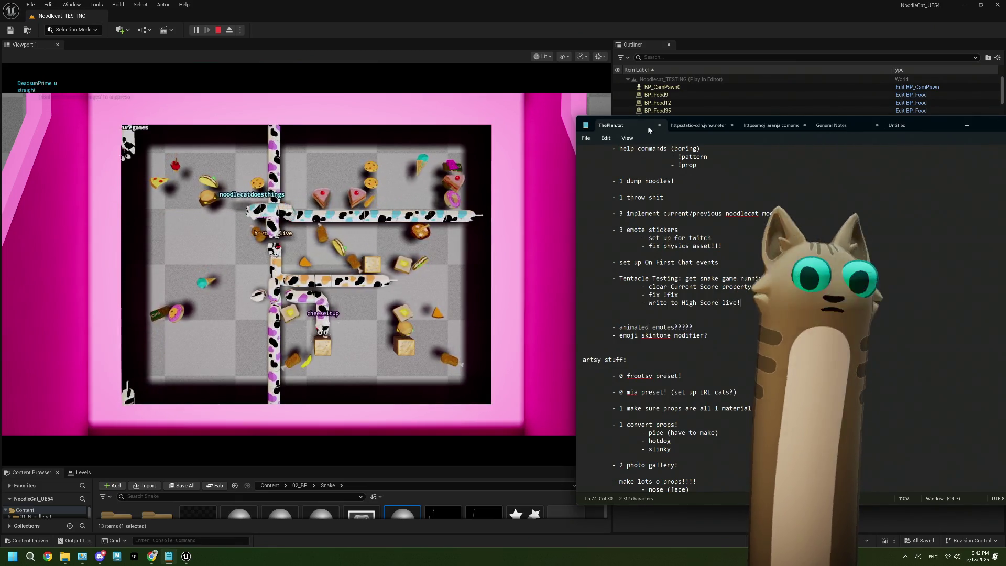
pyautogui.hotkey('alt', 'Tab')
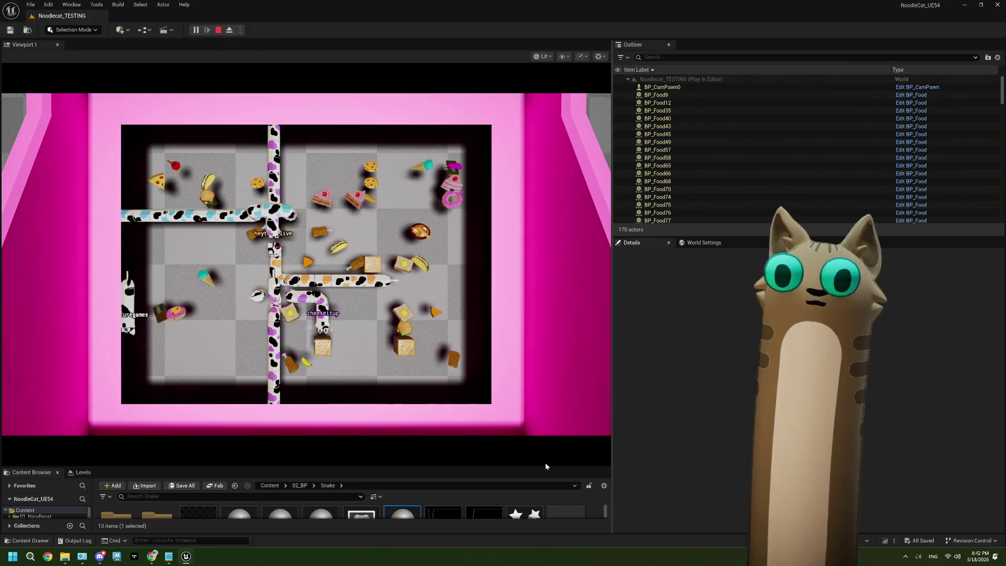
# Enlarge Viewport 1, eject with F8, and tilt the camera to view the board at an angle
pyautogui.moveTo(545, 466); pyautogui.dragTo(545, 472)
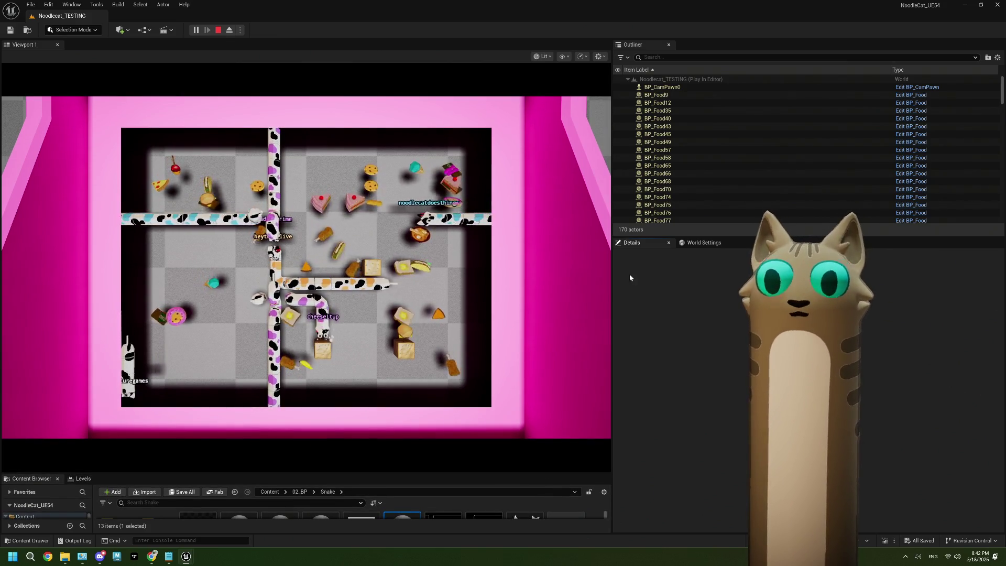
pyautogui.moveTo(616, 271); pyautogui.dragTo(670, 300)
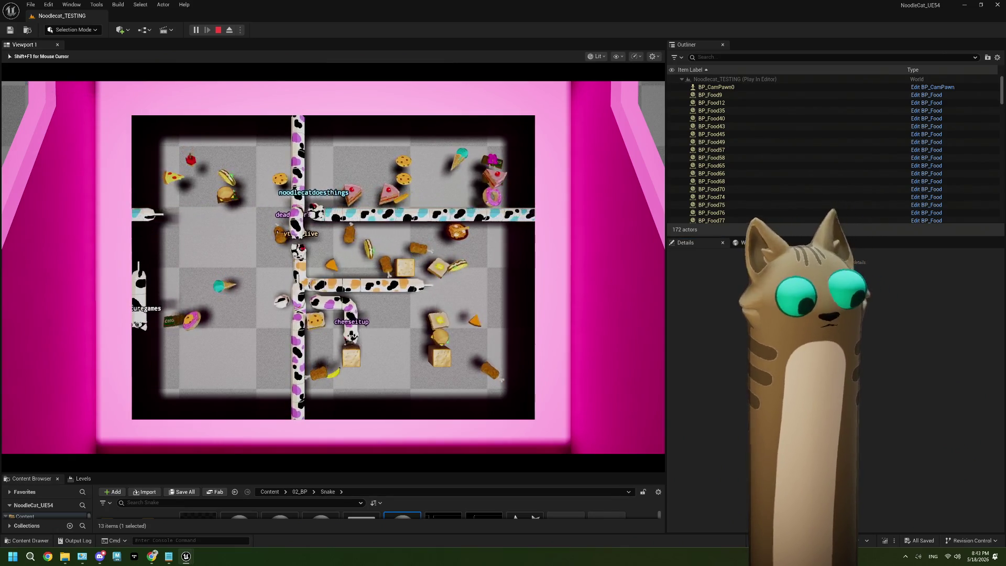
pyautogui.press('F8')
pyautogui.moveTo(426, 228)
pyautogui.mouseDown()
pyautogui.moveTo(366, 207)
pyautogui.moveTo(325, 123)
pyautogui.mouseUp()
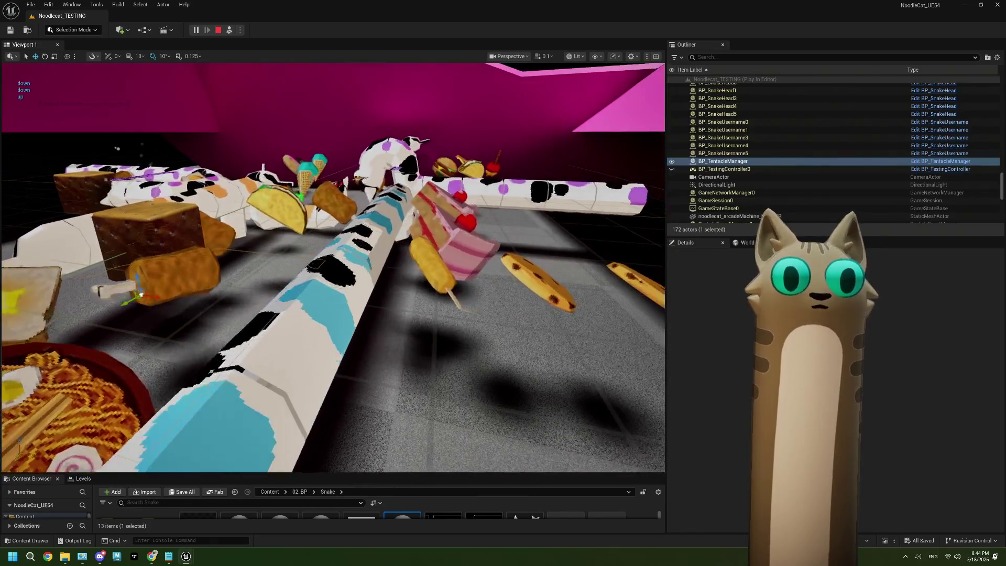
pyautogui.press('F8')
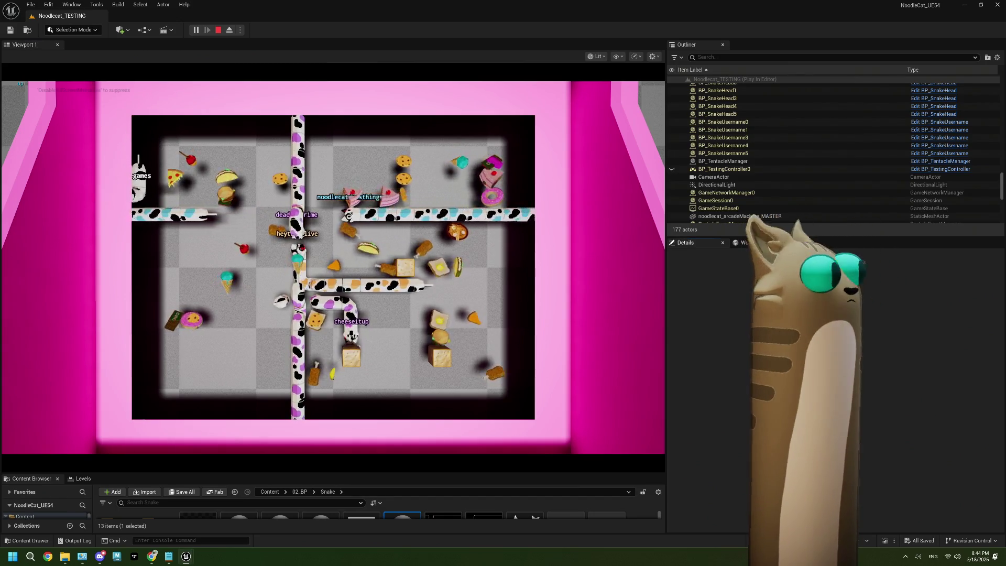
# Stop the play session so the Message Log lists the 611 Blueprint runtime errors
pyautogui.scroll(1, 829, 155)
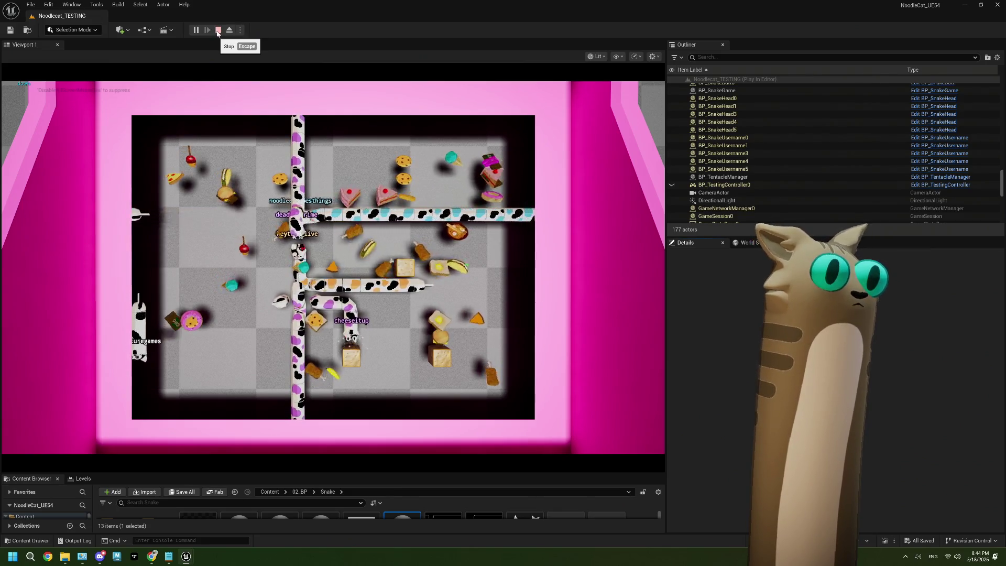
pyautogui.click(218, 30)
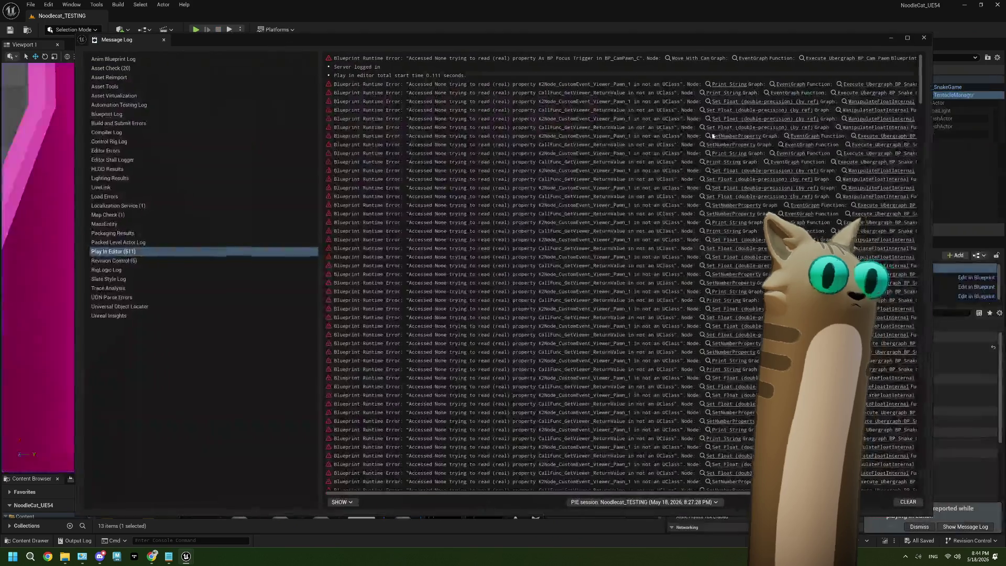
# Jump from an error to BP_SnakeGame's Print String node, then minimize the Blueprint window
pyautogui.scroll(10, 794, 166)
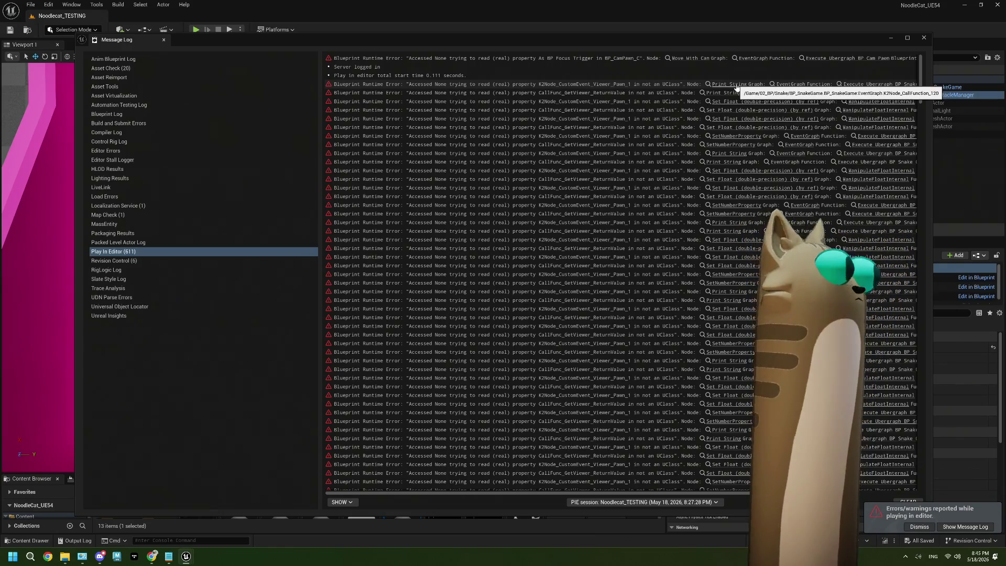
pyautogui.click(736, 84)
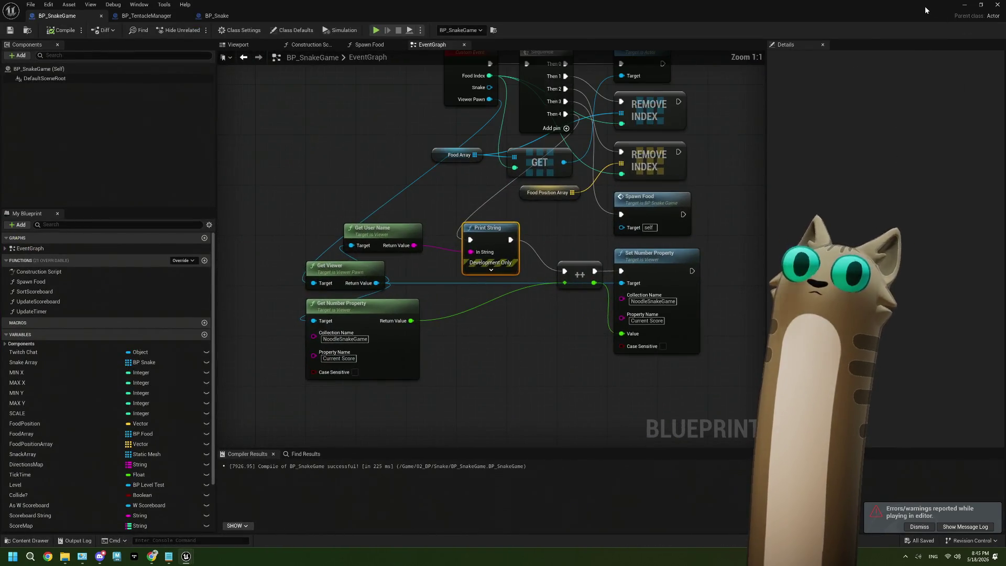
pyautogui.moveTo(925, 6); pyautogui.dragTo(856, 133)
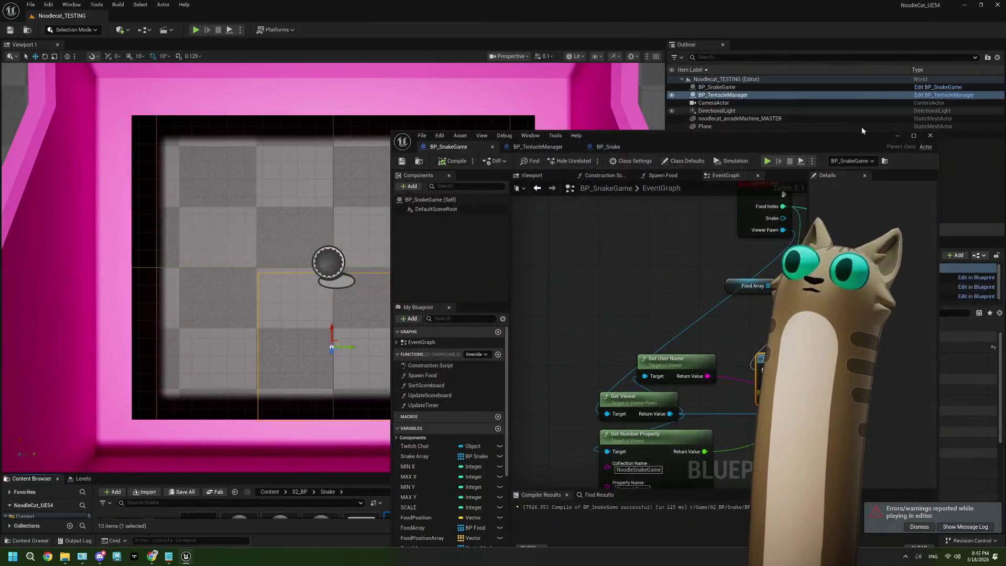
pyautogui.doubleClick(835, 145)
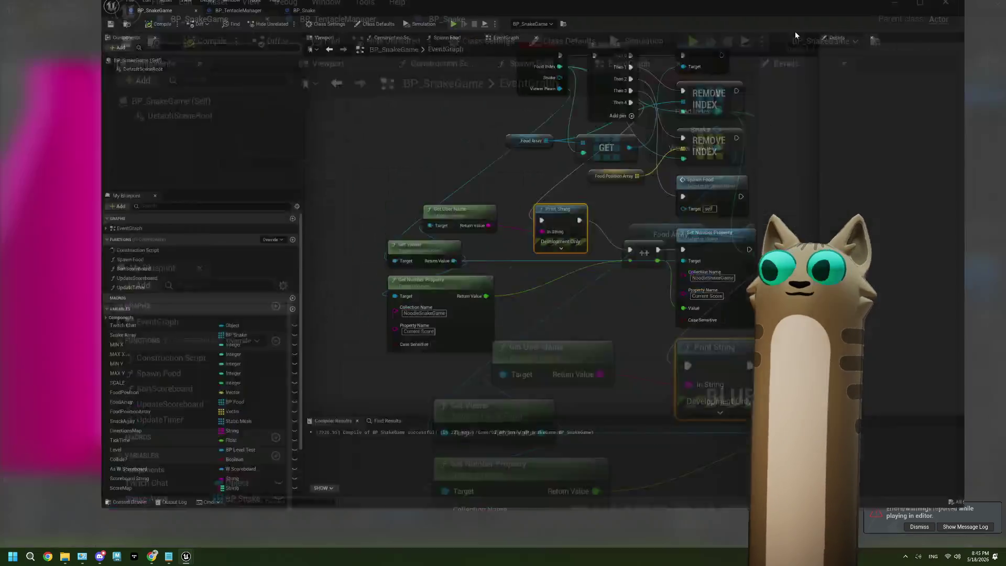
pyautogui.click(963, 4)
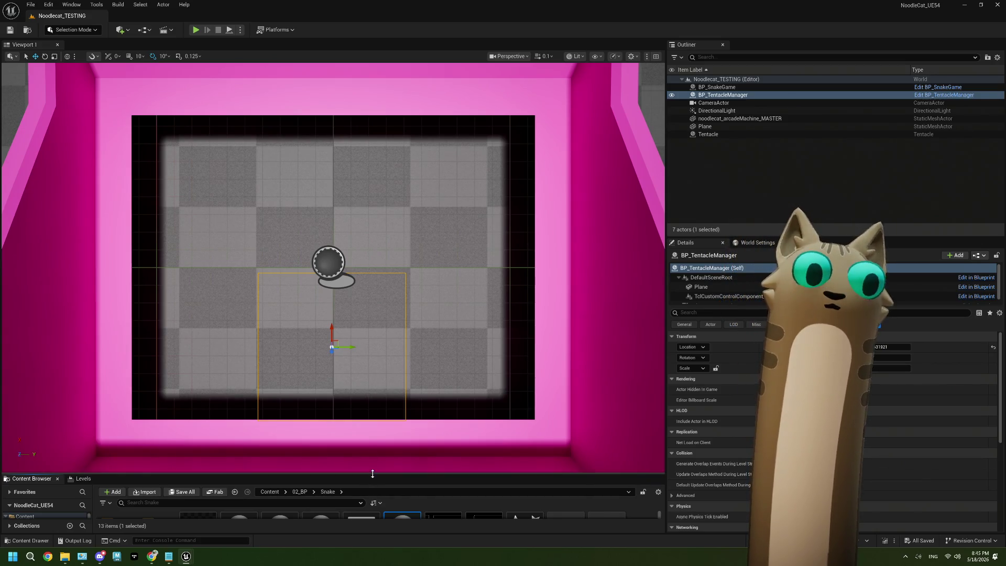
# Enlarge the Content Browser and Outliner/Details, clear the selection, and bring ThePlan.txt up beside the editor
pyautogui.moveTo(367, 474); pyautogui.dragTo(368, 339)
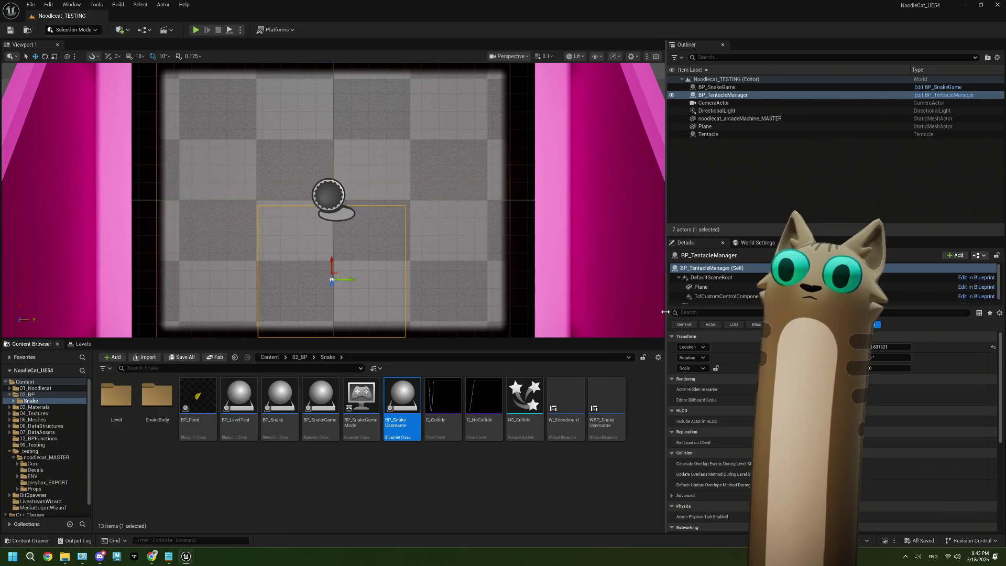
pyautogui.moveTo(664, 313); pyautogui.dragTo(494, 324)
pyautogui.click(434, 477)
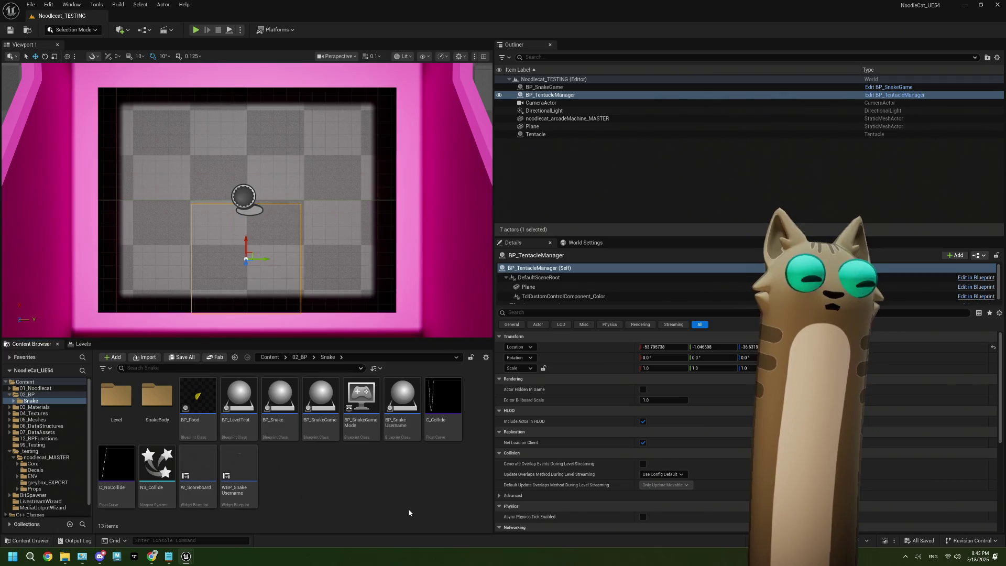
pyautogui.click(166, 556)
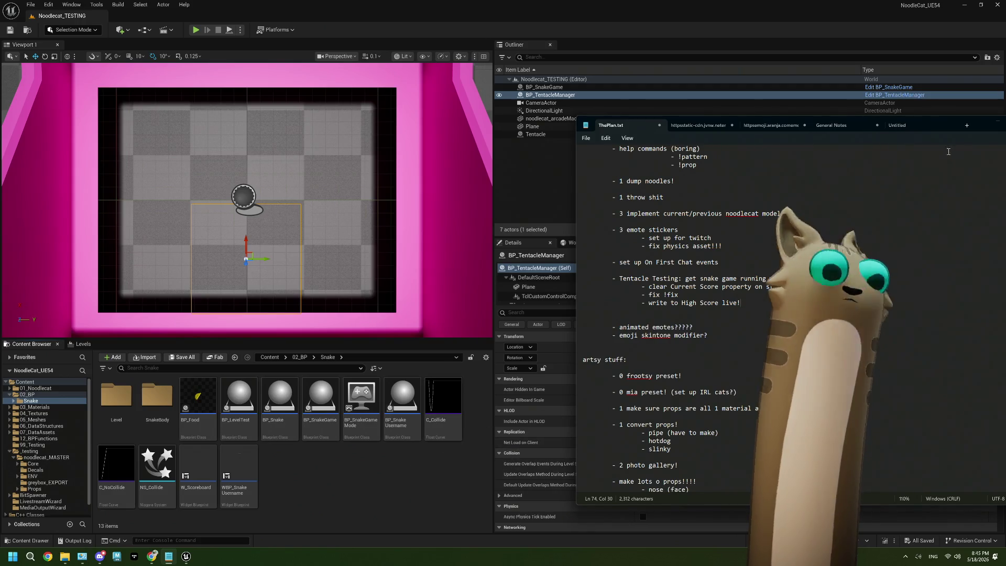
pyautogui.moveTo(972, 130); pyautogui.dragTo(760, 111)
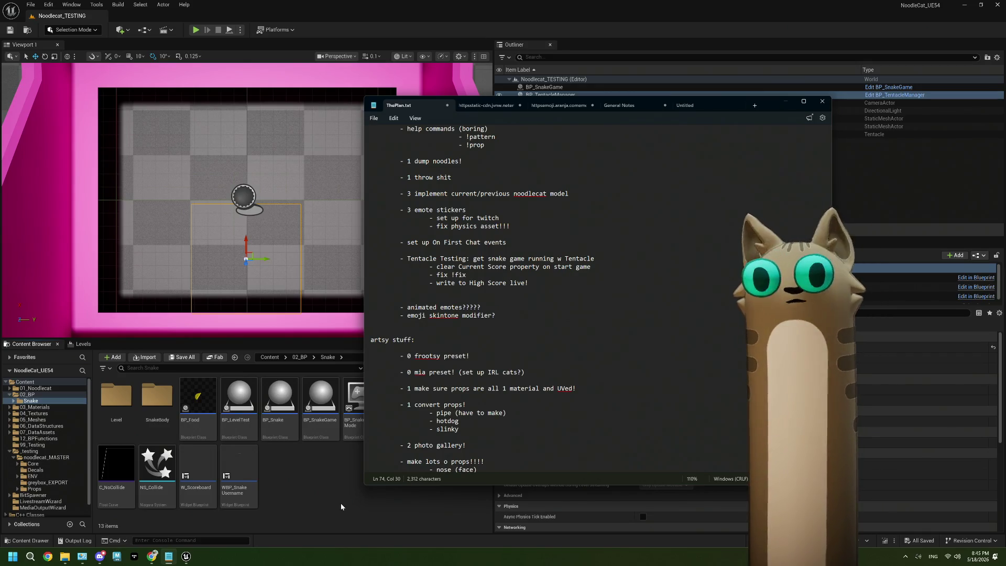
# Review the notes, widen the viewport and Content Browser, then open the BP_SnakeGame Blueprint
pyautogui.click(338, 483)
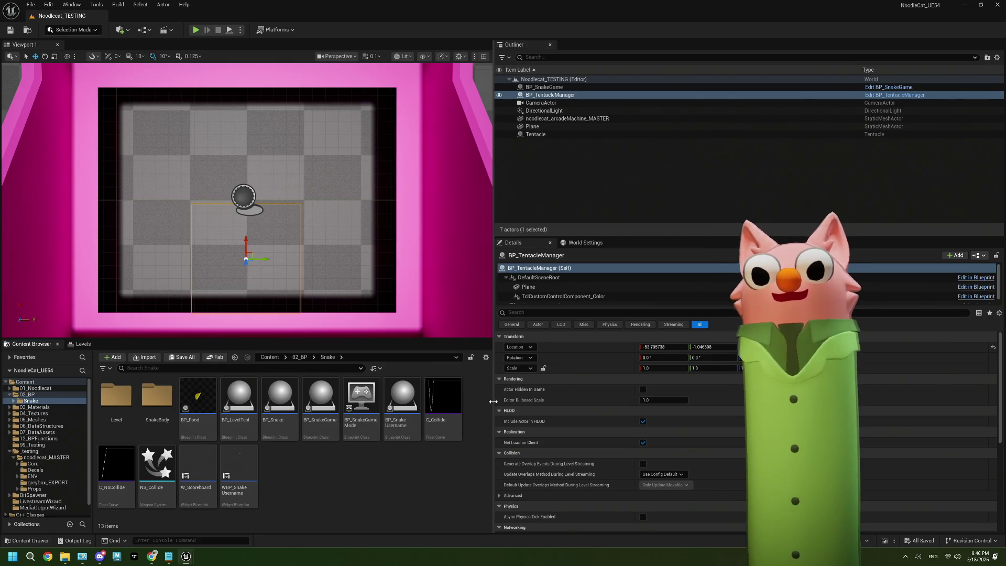
pyautogui.moveTo(493, 455); pyautogui.dragTo(543, 461)
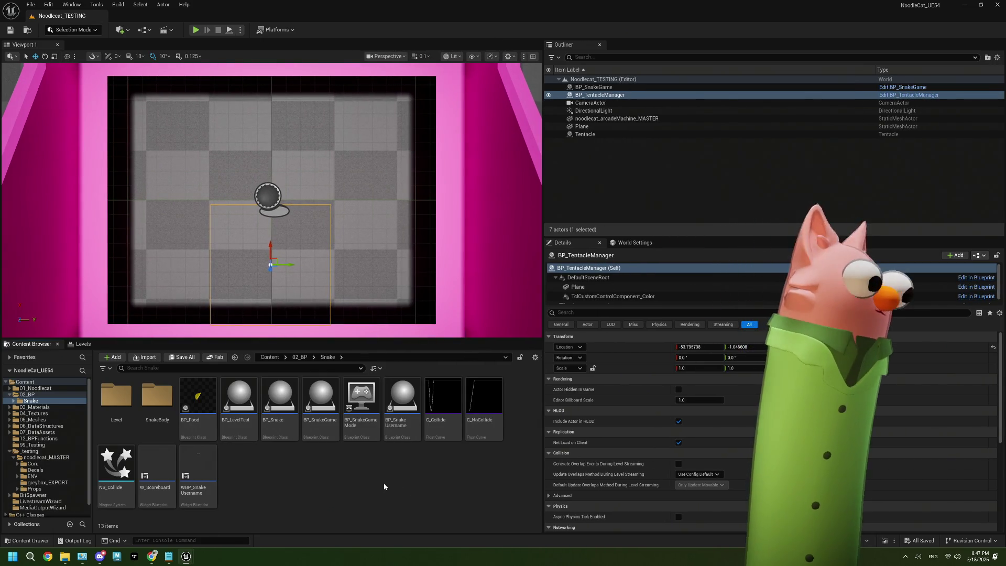
pyautogui.click(175, 558)
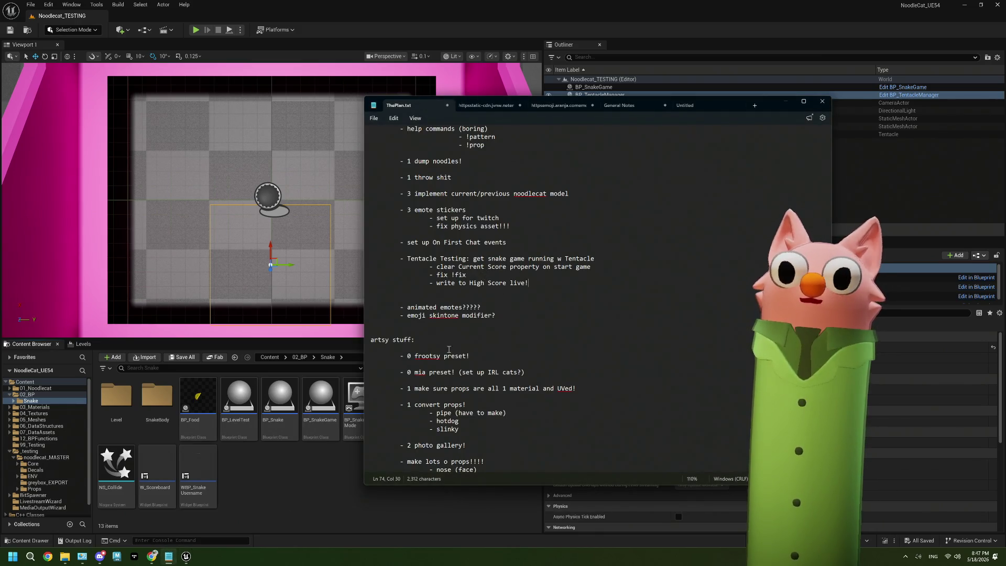
pyautogui.click(308, 493)
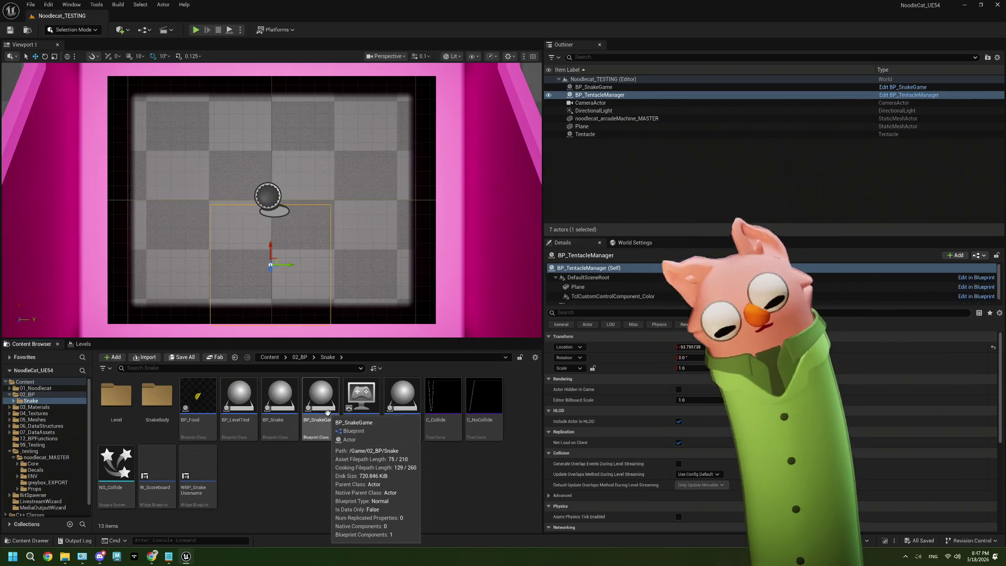
pyautogui.doubleClick(327, 410)
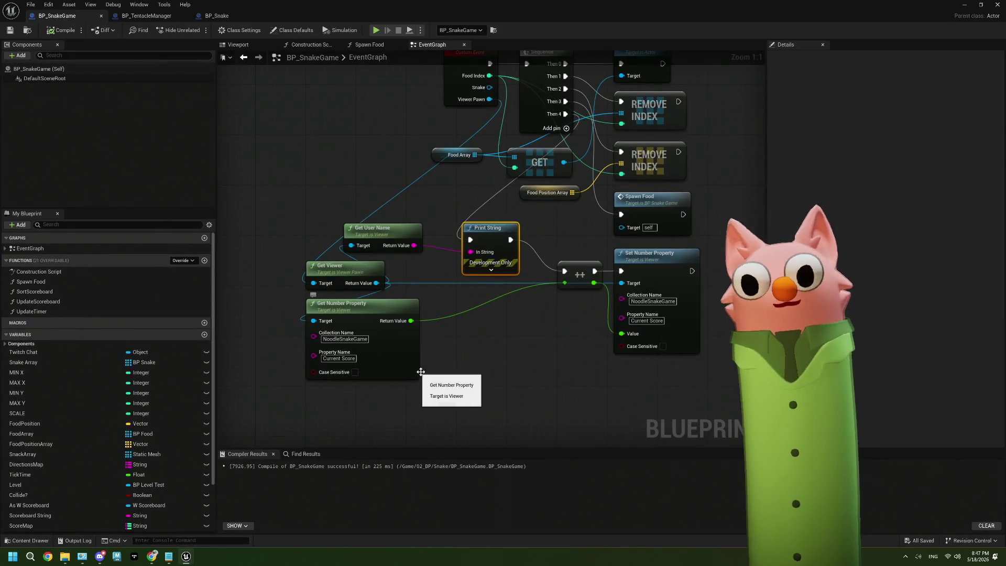
# Shift the Get User Name node right and reposition Get Viewer in the Food Get logic
pyautogui.scroll(-1, 414, 384)
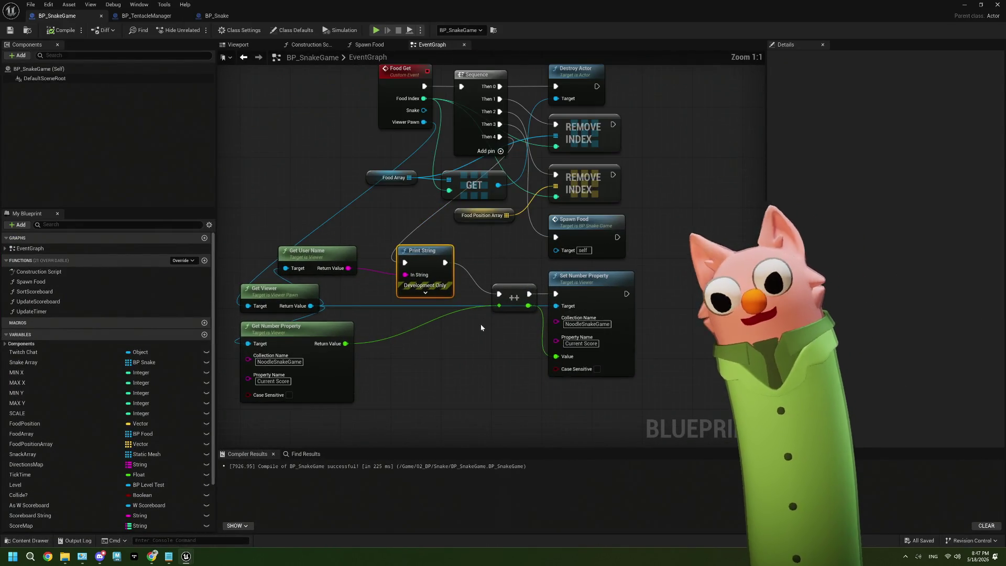
pyautogui.scroll(1, 480, 324)
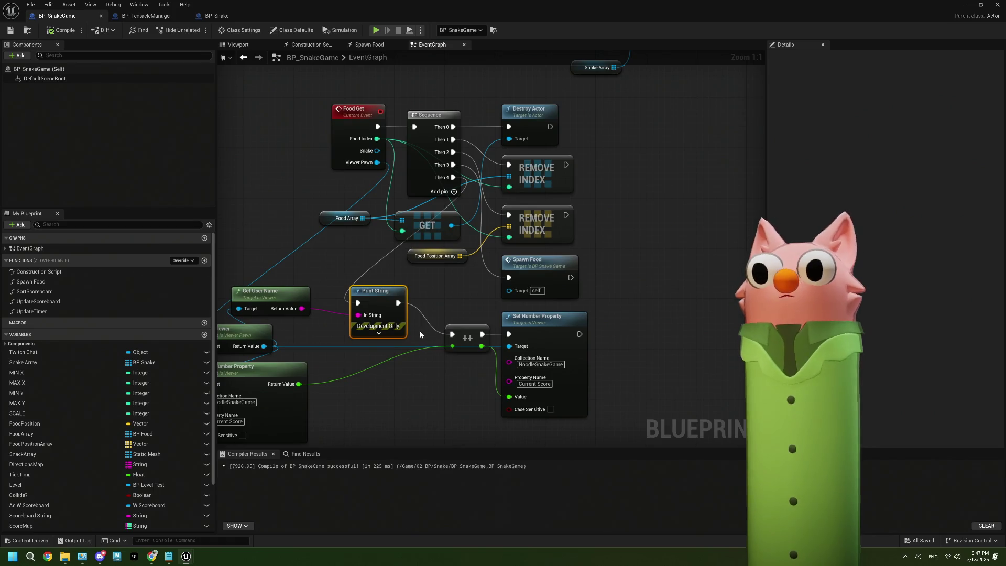
pyautogui.moveTo(425, 276); pyautogui.dragTo(526, 251)
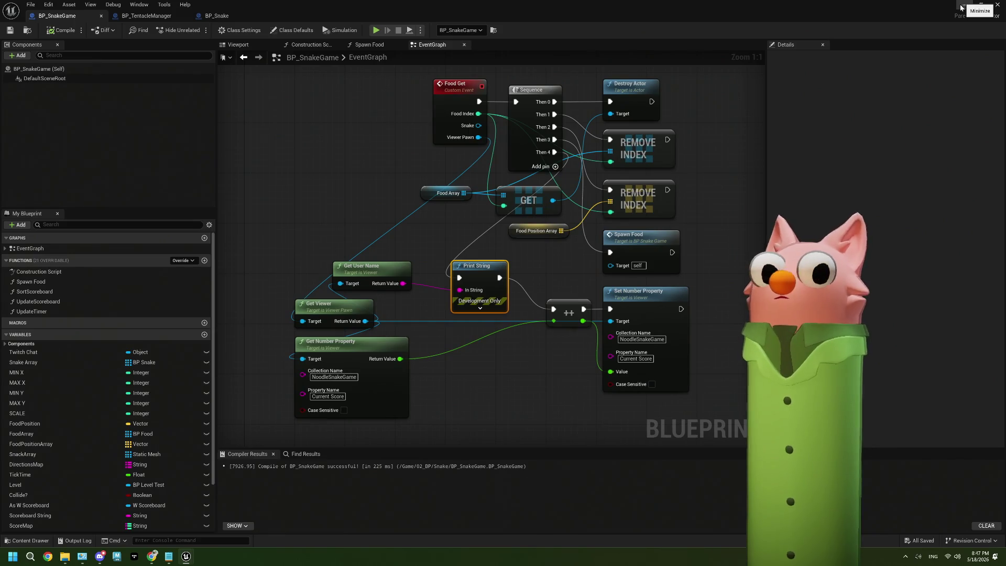
pyautogui.moveTo(389, 275); pyautogui.dragTo(422, 276)
pyautogui.moveTo(334, 309)
pyautogui.mouseDown()
pyautogui.moveTo(299, 282)
pyautogui.moveTo(288, 291)
pyautogui.mouseUp()
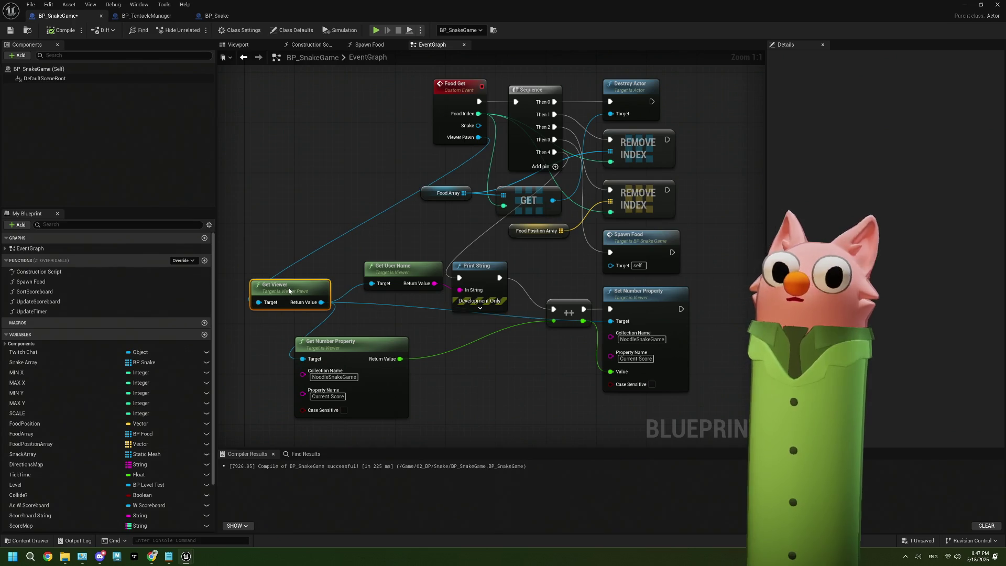
# Move to the Create New Snake and Spawn Food nodes and drag a connection from Viewer Pawn
pyautogui.scroll(-3, 375, 228)
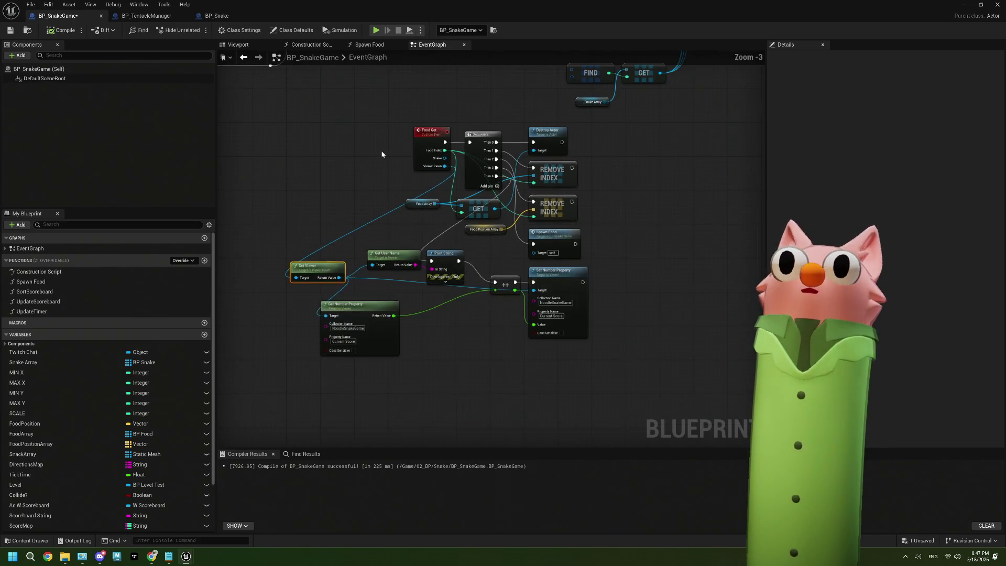
pyautogui.moveTo(381, 154)
pyautogui.mouseDown()
pyautogui.moveTo(395, 251)
pyautogui.moveTo(507, 263)
pyautogui.moveTo(564, 252)
pyautogui.moveTo(439, 200)
pyautogui.moveTo(394, 240)
pyautogui.moveTo(439, 172)
pyautogui.moveTo(423, 236)
pyautogui.mouseUp()
pyautogui.scroll(-3, 440, 178)
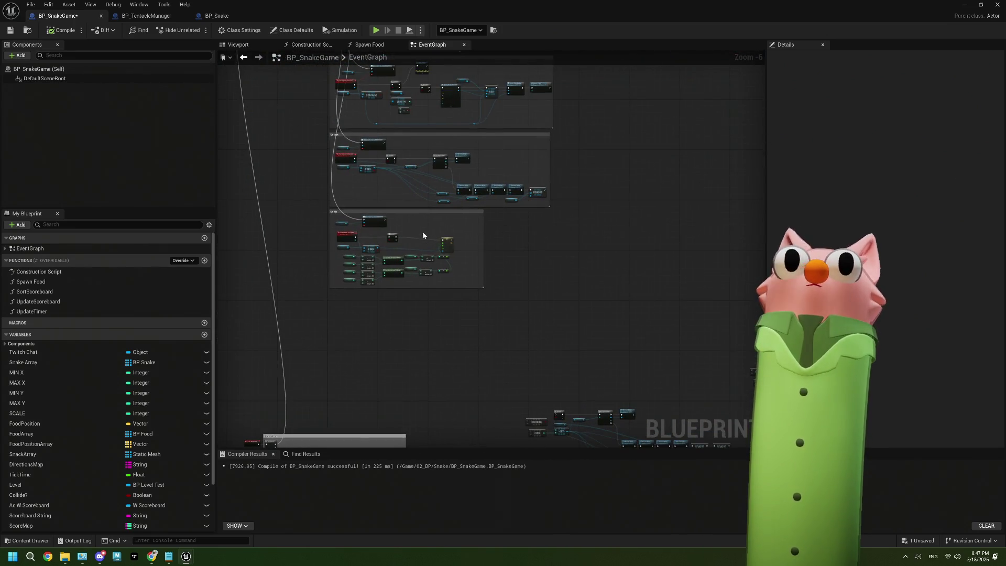
pyautogui.scroll(4, 509, 205)
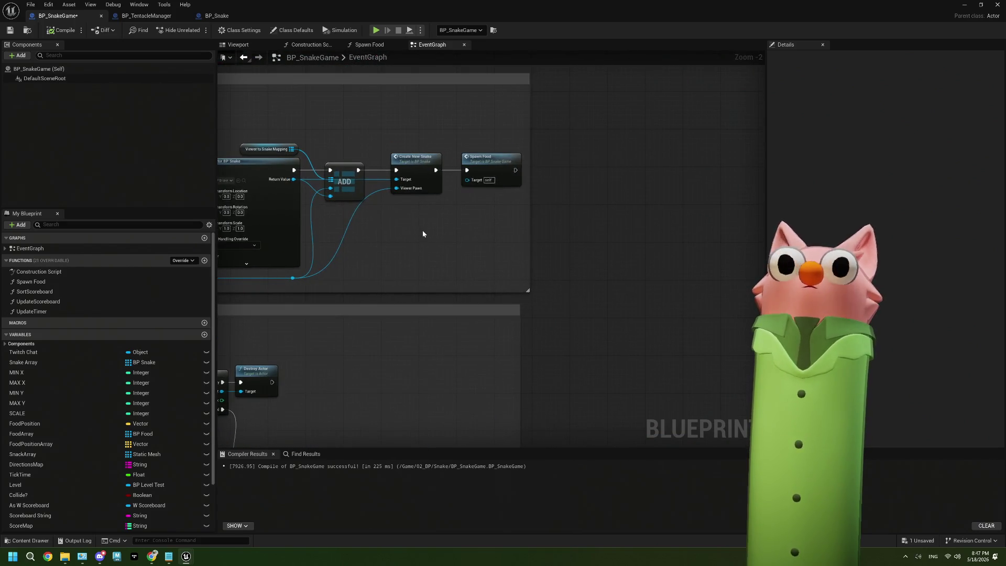
pyautogui.scroll(1, 423, 233)
pyautogui.moveTo(270, 285); pyautogui.dragTo(502, 236)
# Add a Print String node to the EventGraph
pyautogui.write('print')
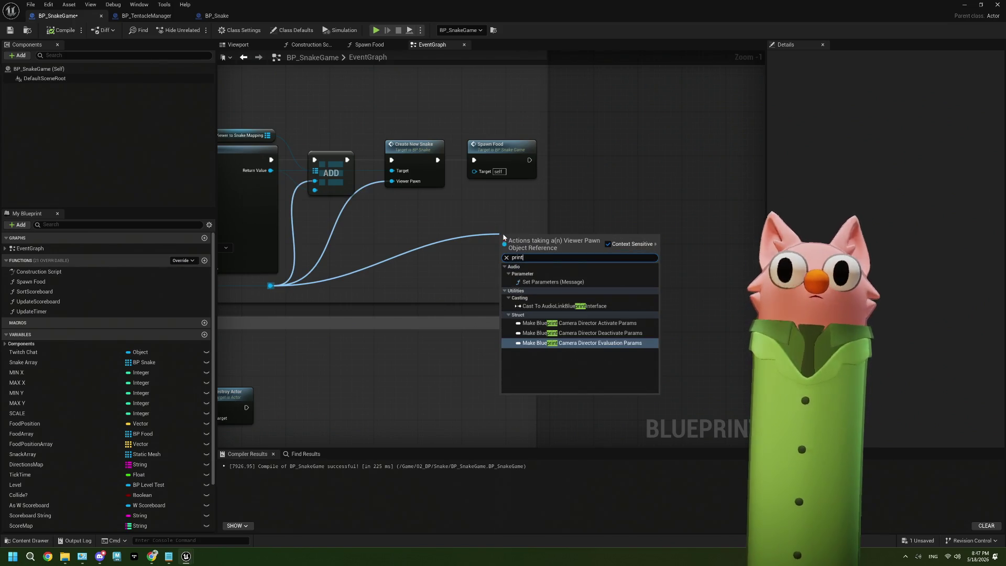
pyautogui.press('Escape')
pyautogui.rightClick(570, 172)
pyautogui.write('print')
pyautogui.press('Return')
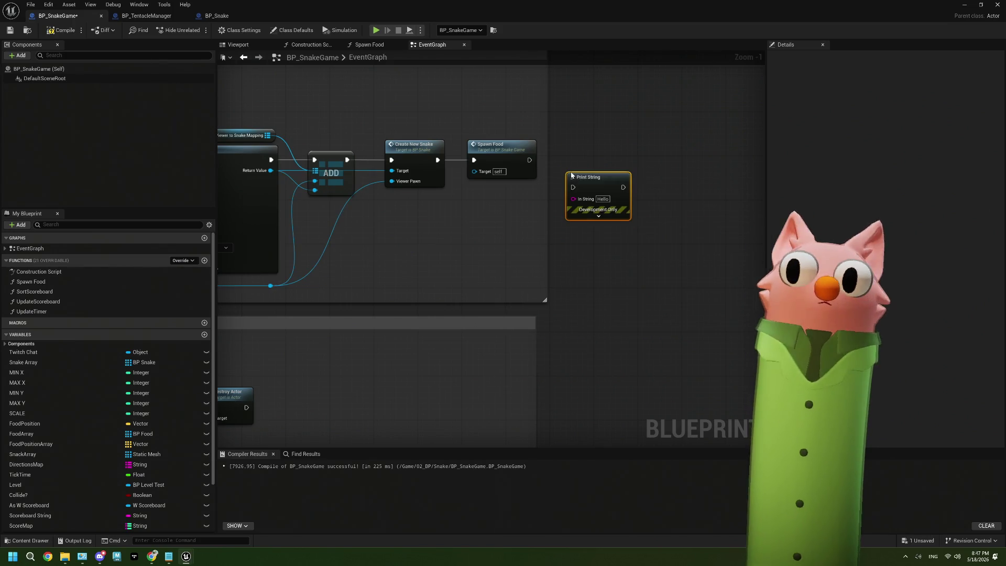
# Add a Get Viewer node fed from the Viewer Pawn value
pyautogui.moveTo(271, 285)
pyautogui.mouseDown()
pyautogui.moveTo(399, 269)
pyautogui.moveTo(428, 238)
pyautogui.mouseUp()
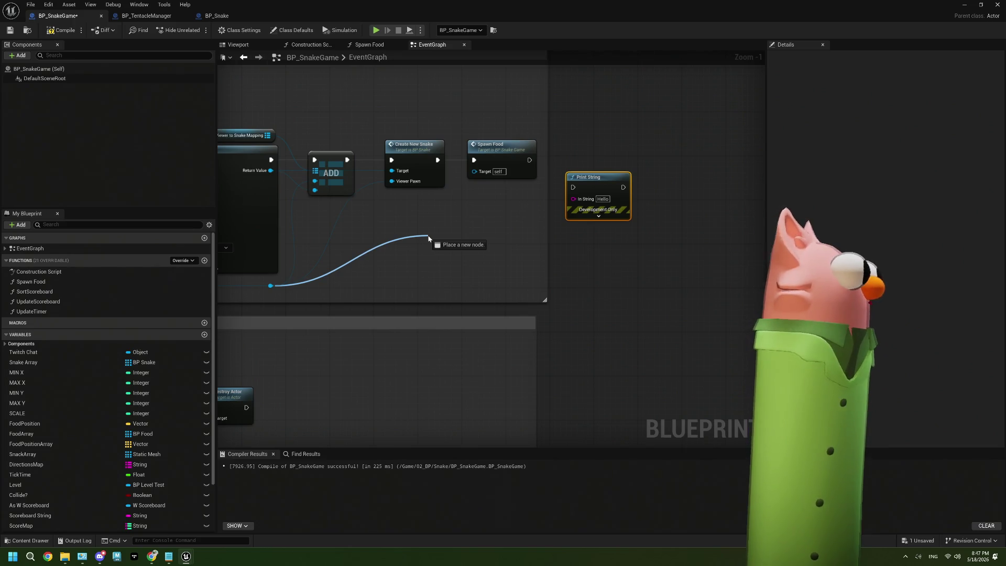
pyautogui.moveTo(427, 239); pyautogui.dragTo(428, 238)
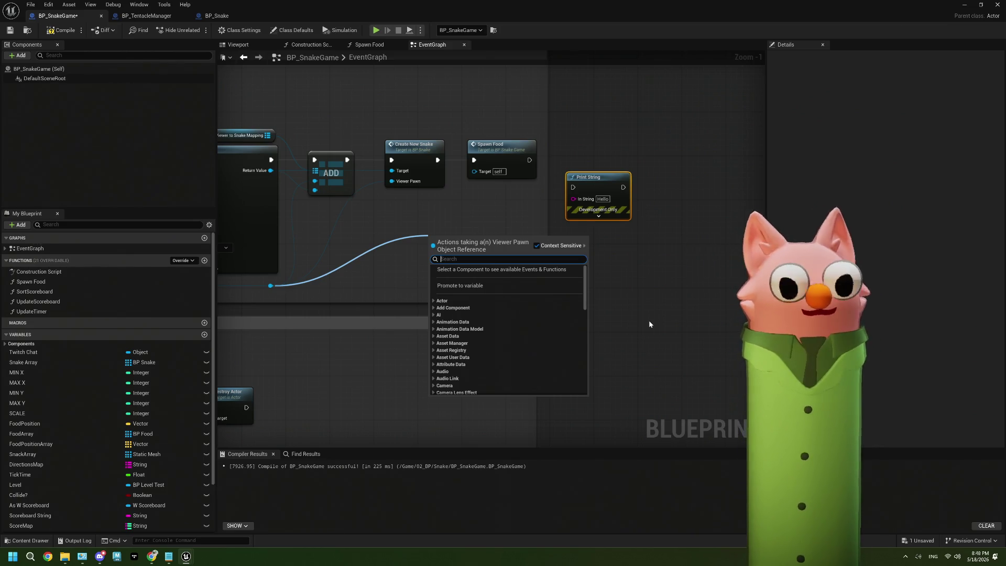
pyautogui.write('user name')
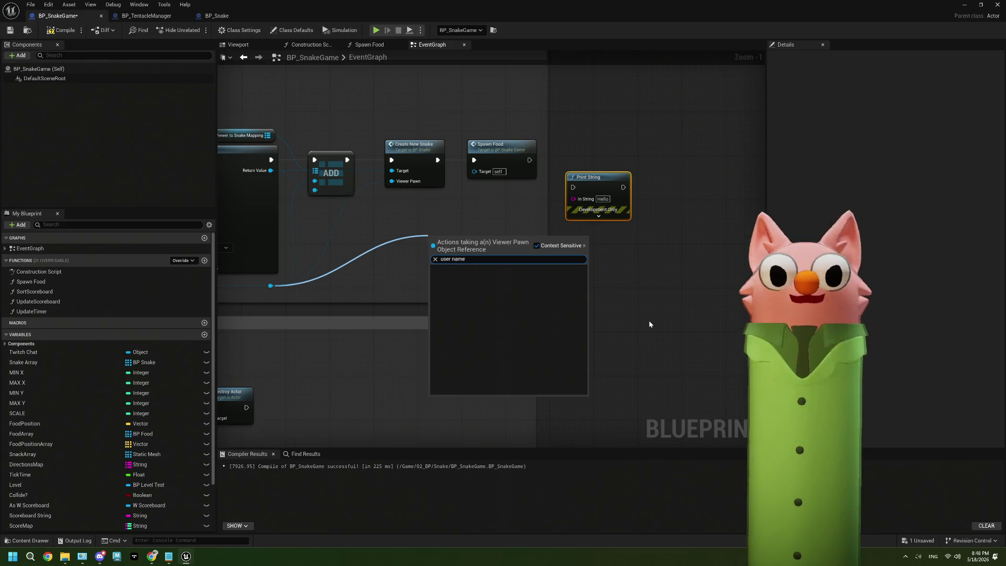
pyautogui.press('BackSpace')
pyautogui.press('BackSpace')
pyautogui.press('BackSpace')
pyautogui.press('BackSpace')
pyautogui.press('BackSpace')
pyautogui.write('na')
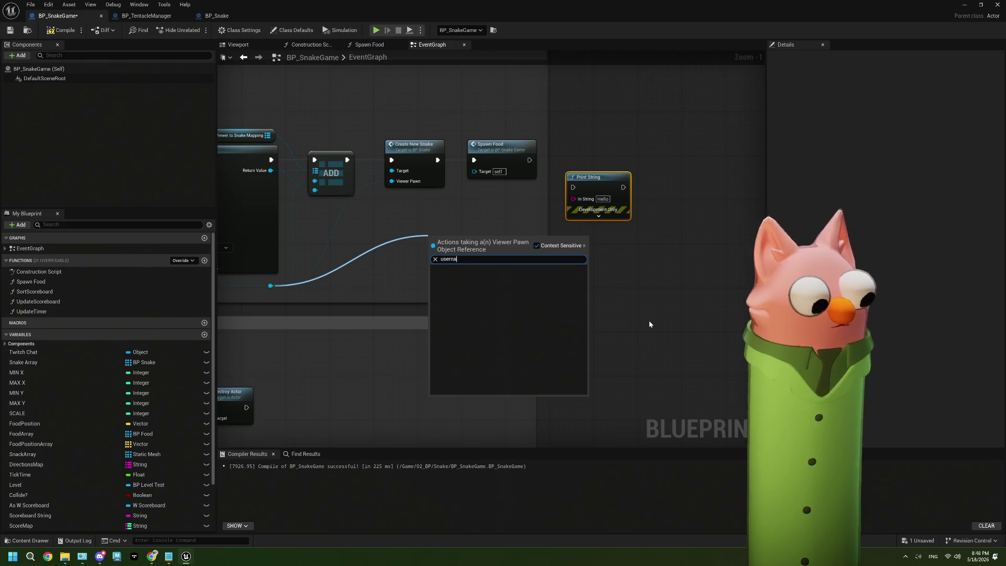
pyautogui.write('me')
pyautogui.press('BackSpace')
pyautogui.press('BackSpace')
pyautogui.press('BackSpace')
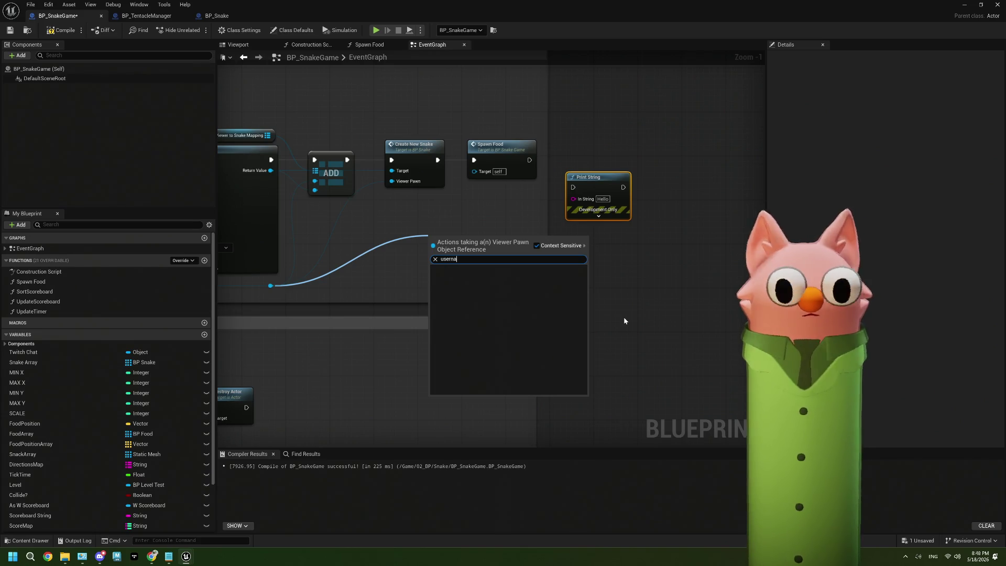
pyautogui.press('BackSpace')
pyautogui.press('BackSpace')
pyautogui.press('BackSpace')
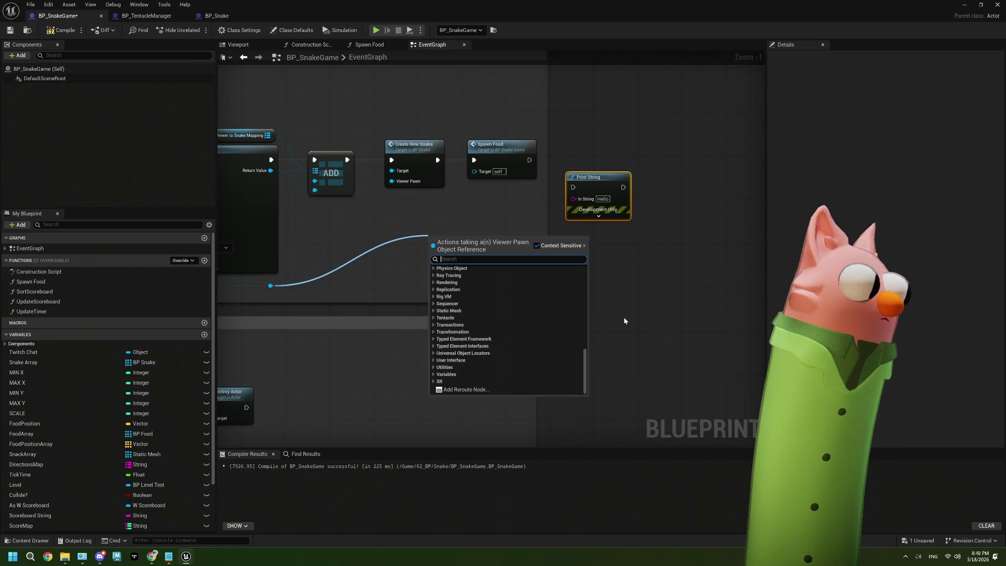
pyautogui.write('get')
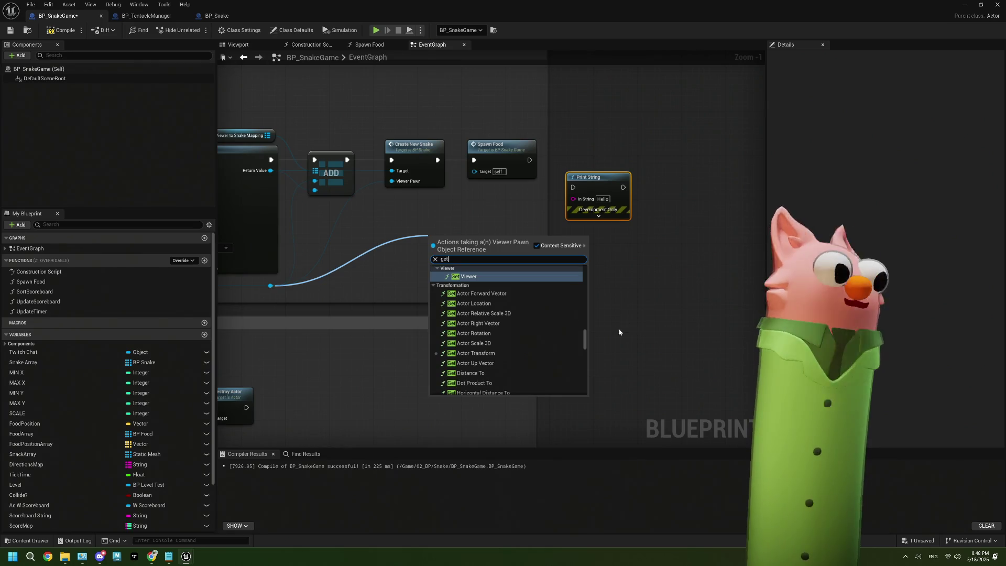
pyautogui.click(463, 276)
# Add Get User Name into Print String's In String, executing right after Spawn Food
pyautogui.moveTo(452, 249)
pyautogui.mouseDown()
pyautogui.moveTo(382, 276)
pyautogui.moveTo(445, 252)
pyautogui.mouseUp()
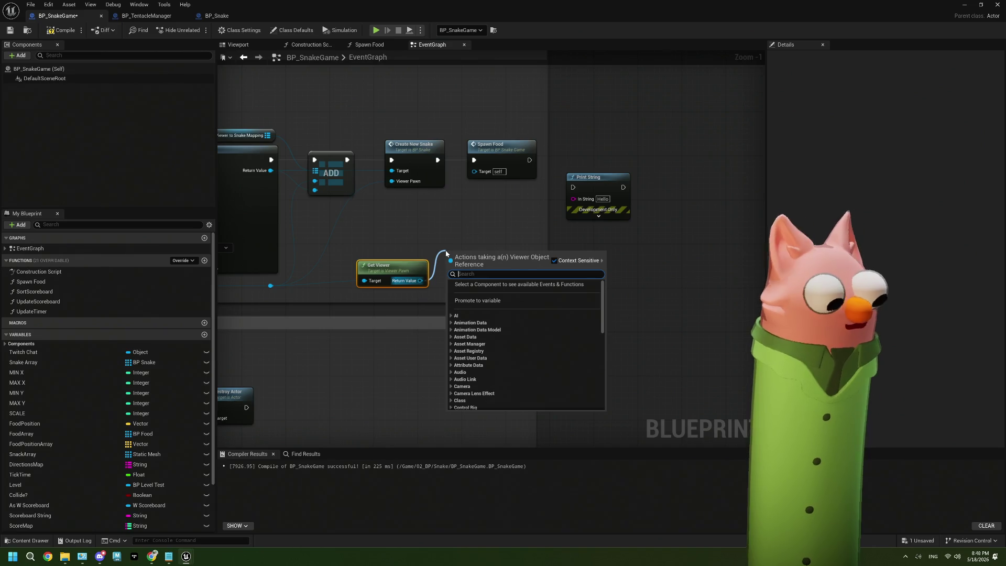
pyautogui.write('user na')
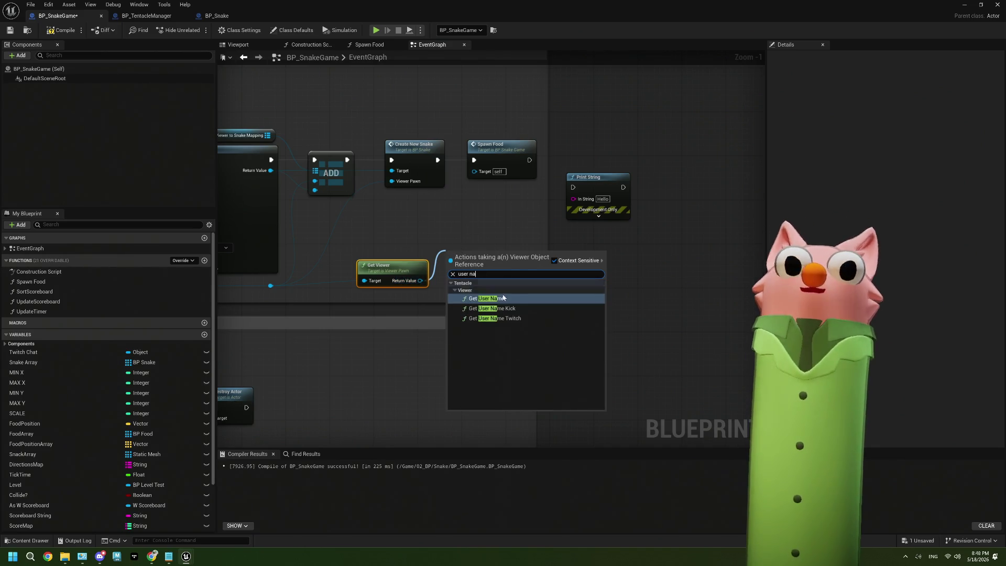
pyautogui.click(486, 298)
pyautogui.moveTo(508, 270)
pyautogui.mouseDown()
pyautogui.moveTo(554, 243)
pyautogui.moveTo(573, 203)
pyautogui.mouseUp()
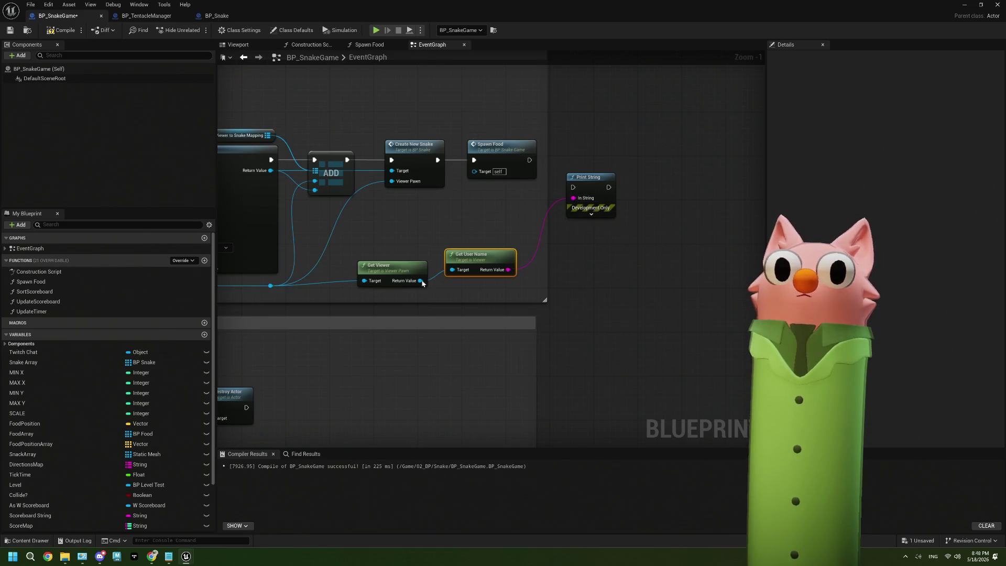
pyautogui.moveTo(421, 280); pyautogui.dragTo(445, 267)
pyautogui.moveTo(567, 189); pyautogui.dragTo(573, 187)
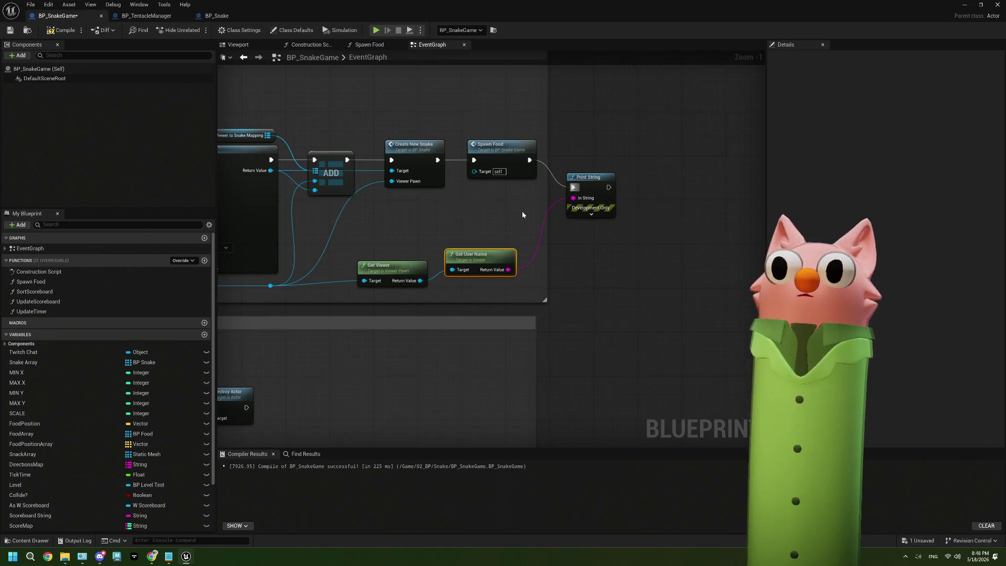
# Compile and save BP_SnakeGame, then overview the whole graph
pyautogui.click(60, 29)
pyautogui.click(13, 32)
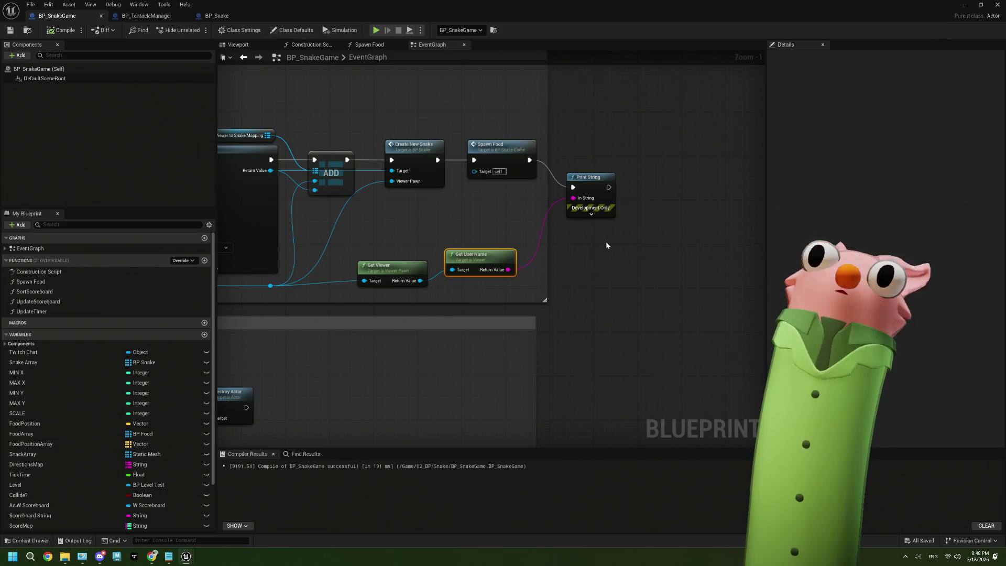
pyautogui.scroll(-6, 605, 241)
pyautogui.scroll(1, 580, 157)
pyautogui.moveTo(581, 199); pyautogui.dragTo(496, 14)
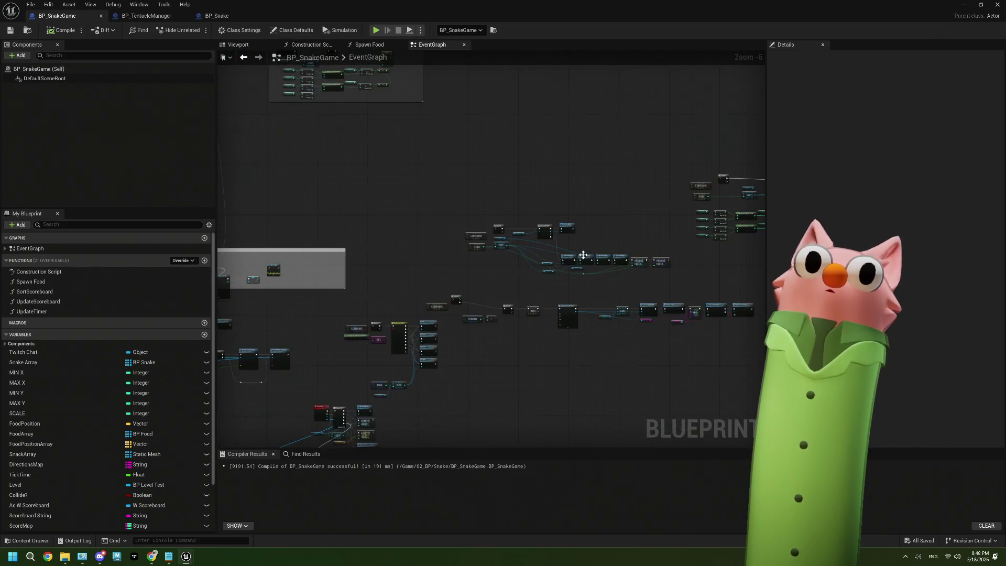
# Minimize the BP_SnakeGame editor and deselect everything in the Content Browser
pyautogui.click(964, 4)
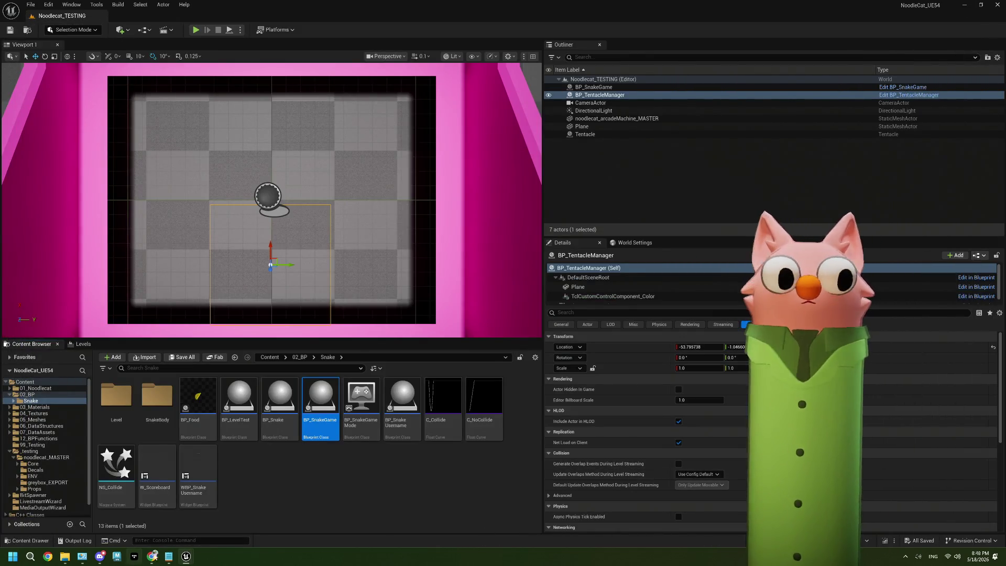
pyautogui.click(297, 502)
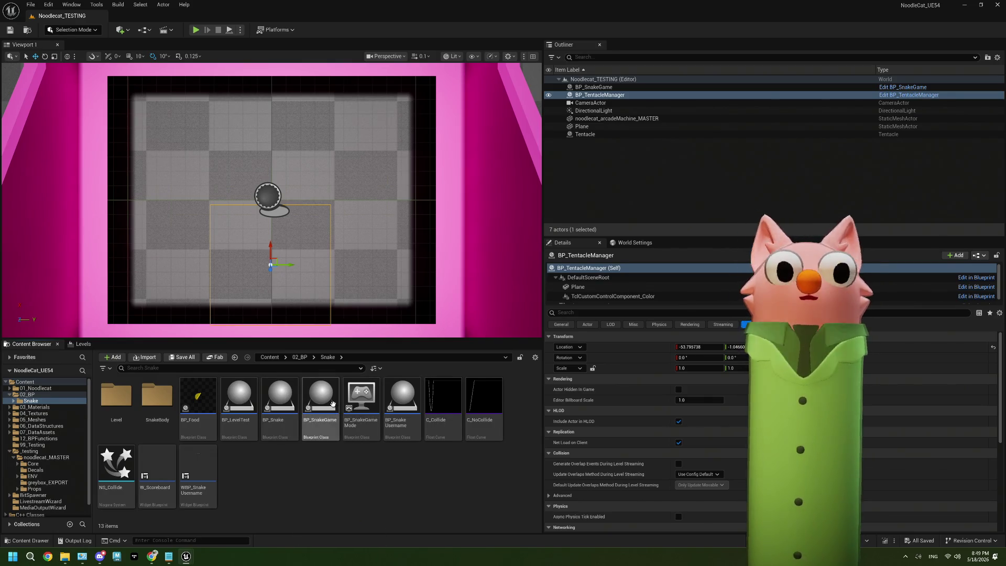
# Start a Play-in-Editor session and enlarge the game view
pyautogui.click(196, 29)
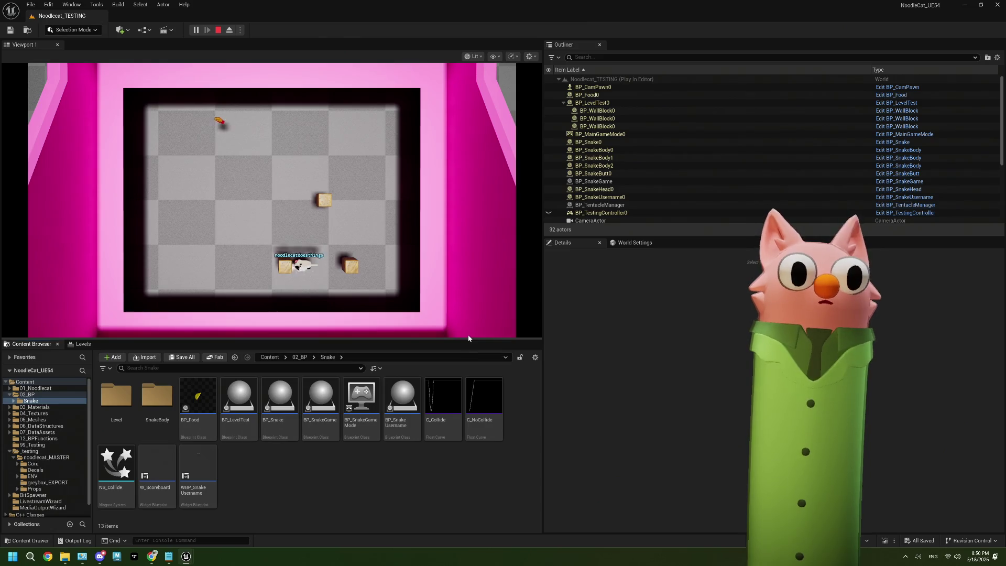
pyautogui.moveTo(477, 340); pyautogui.dragTo(477, 426)
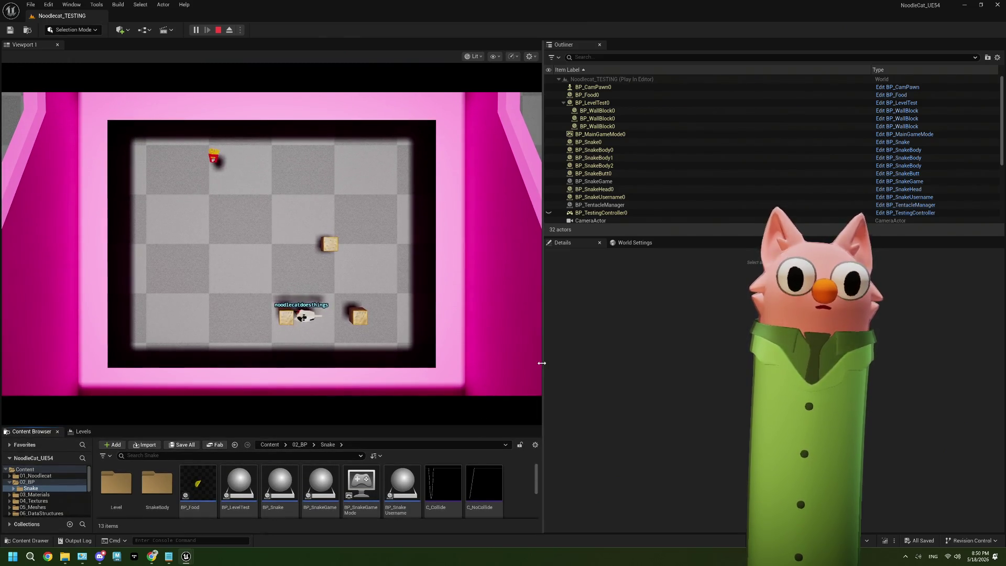
pyautogui.moveTo(543, 360); pyautogui.dragTo(595, 356)
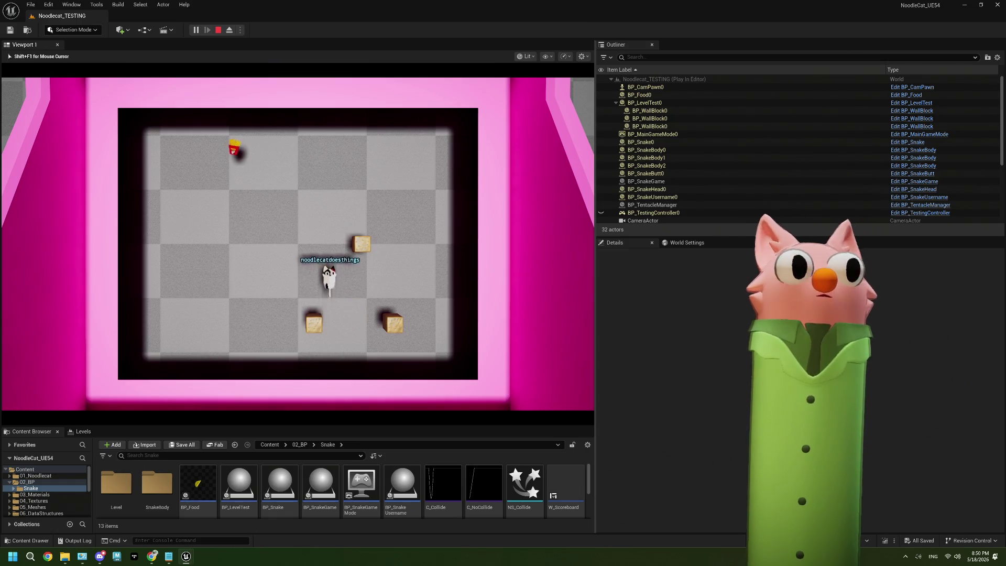
# Steer the snake left, then up toward the food, and switch to the Tentacle dashboard
pyautogui.press('Left')
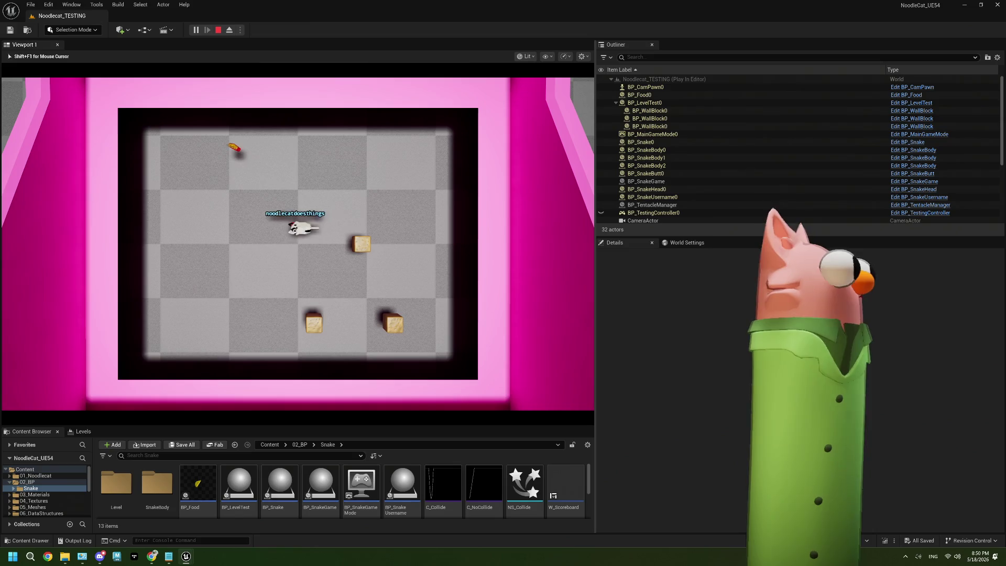
pyautogui.press('Up')
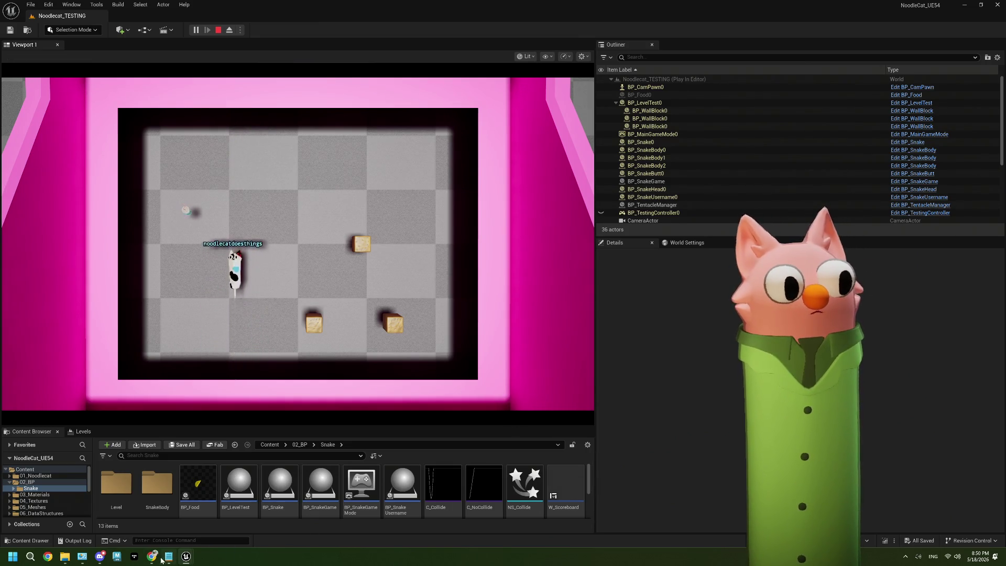
pyautogui.hotkey('alt', 'Tab')
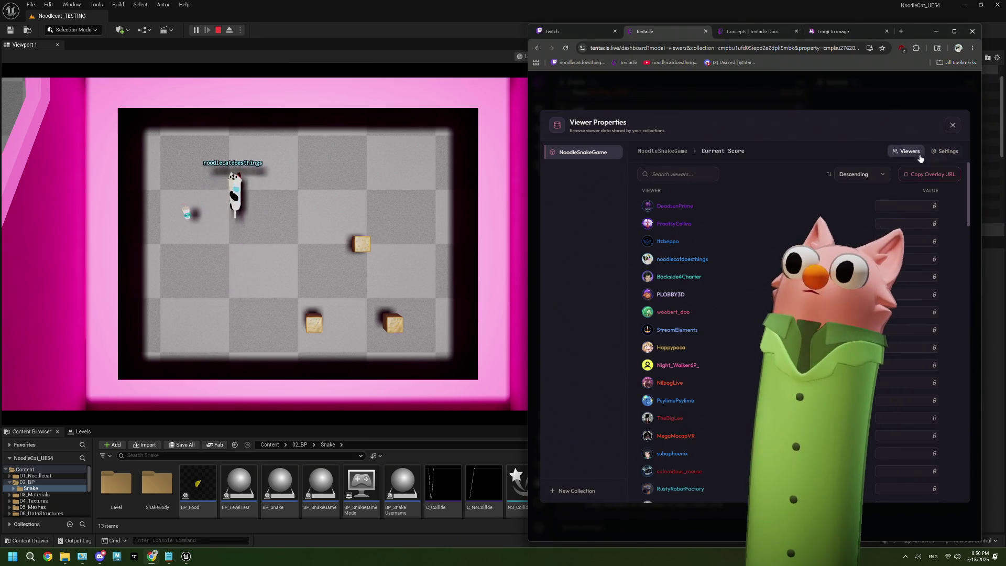
# Check the viewers' NoodleSnakeGame Current Score, close the dashboard, and stop the Unreal play session
pyautogui.click(655, 152)
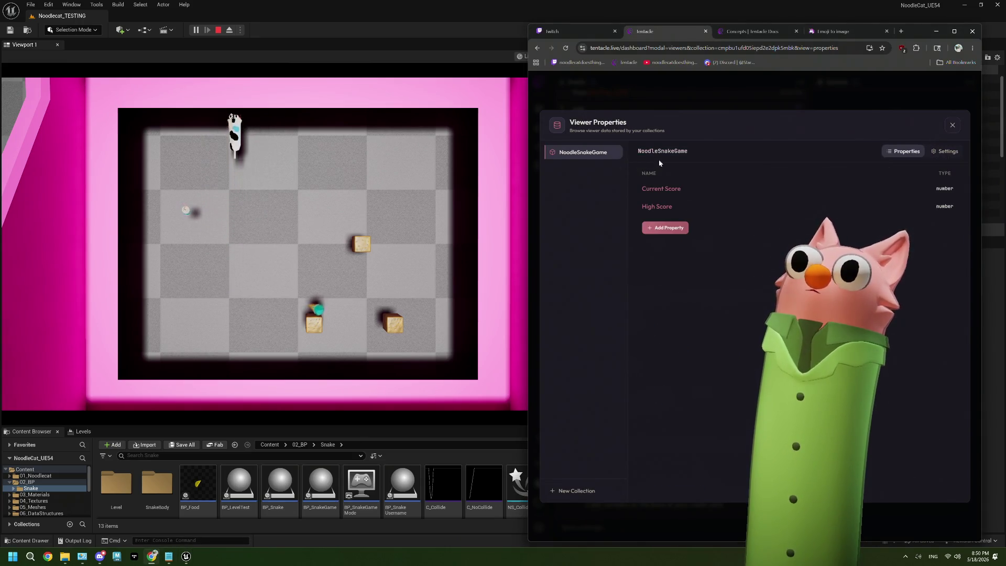
pyautogui.click(665, 194)
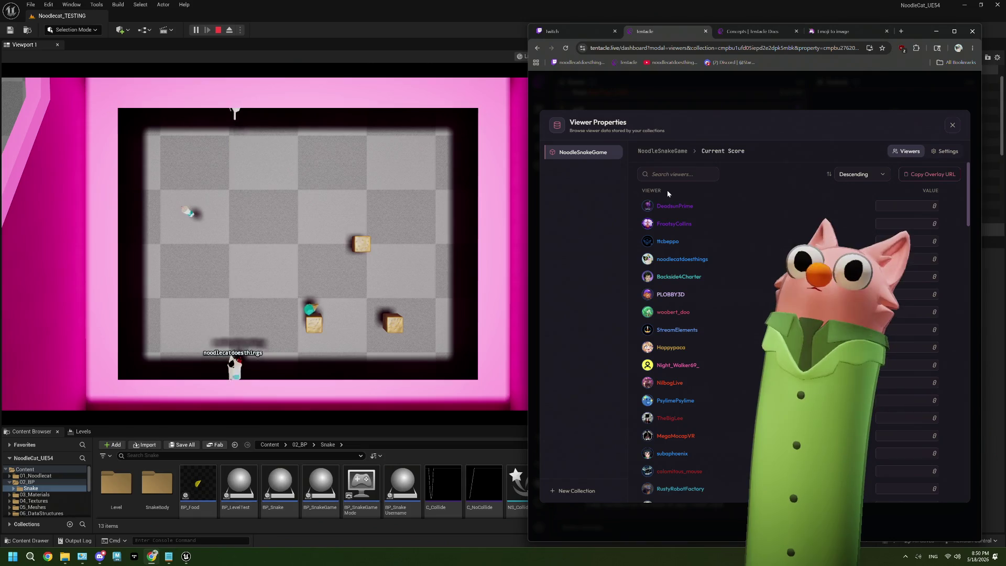
pyautogui.click(952, 126)
pyautogui.click(446, 21)
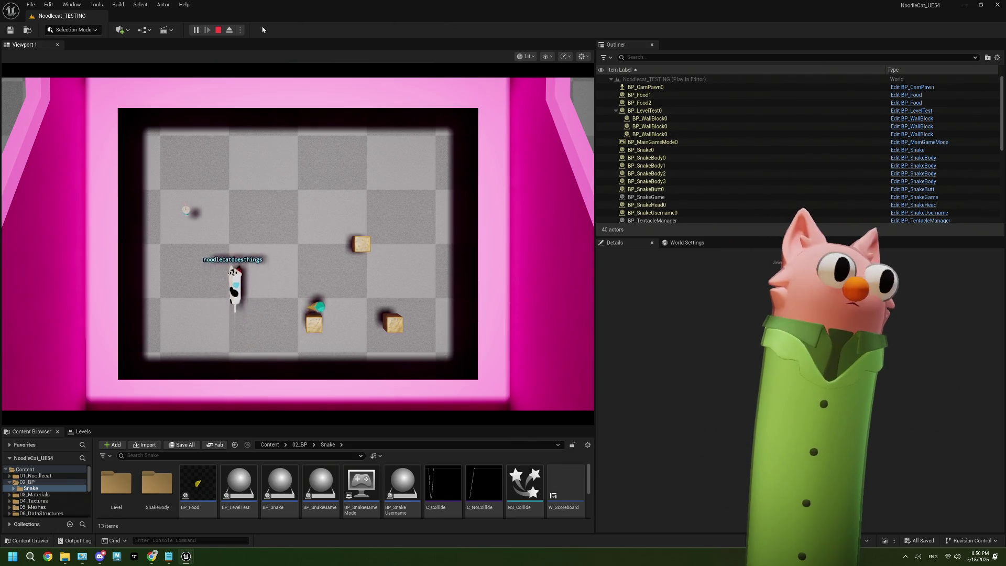
pyautogui.press('Escape')
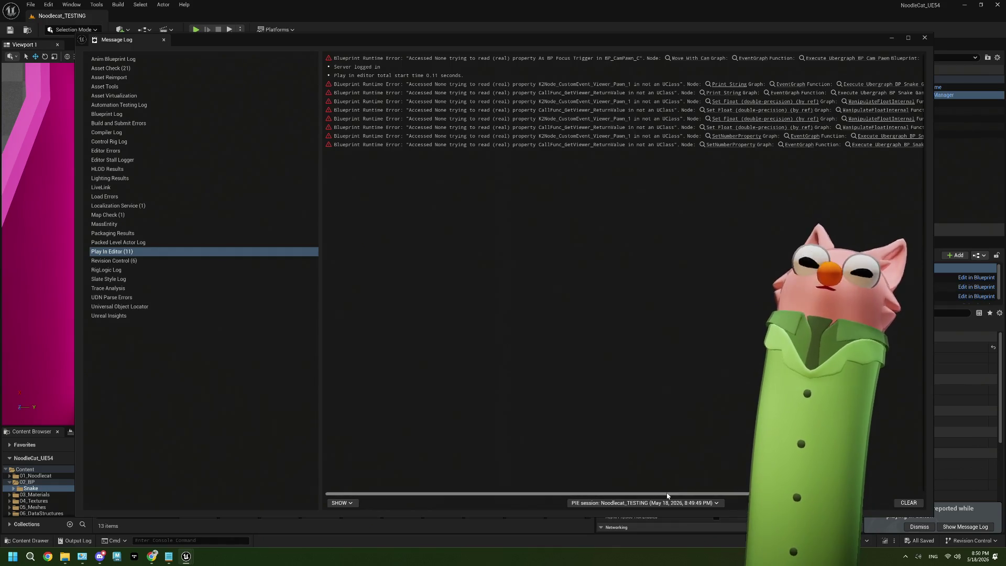
# Read the Blueprint runtime errors in the Message Log and jump to the Set Number Property node
pyautogui.moveTo(690, 493); pyautogui.dragTo(833, 493)
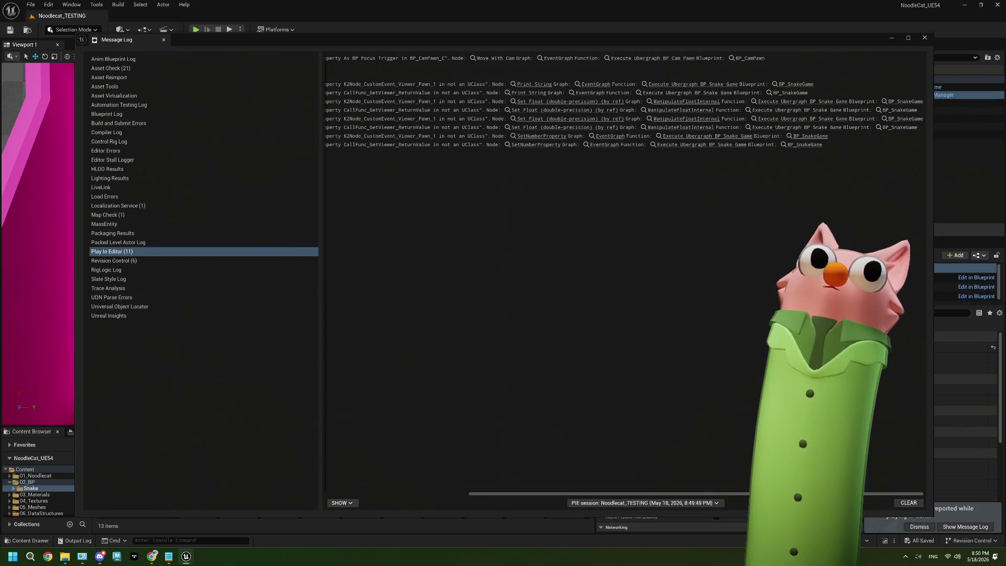
pyautogui.moveTo(833, 493); pyautogui.dragTo(690, 493)
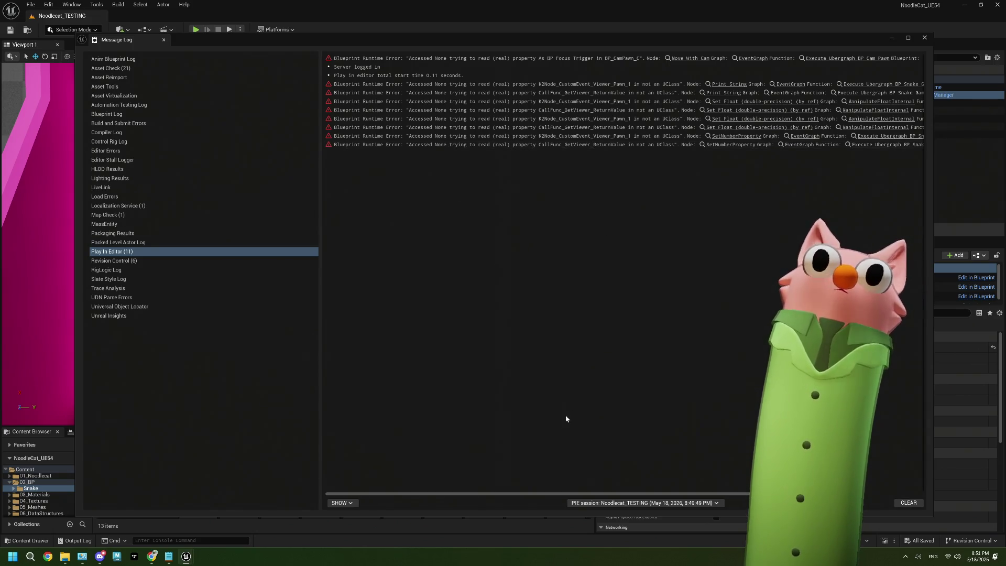
pyautogui.moveTo(500, 495); pyautogui.dragTo(607, 476)
pyautogui.click(603, 145)
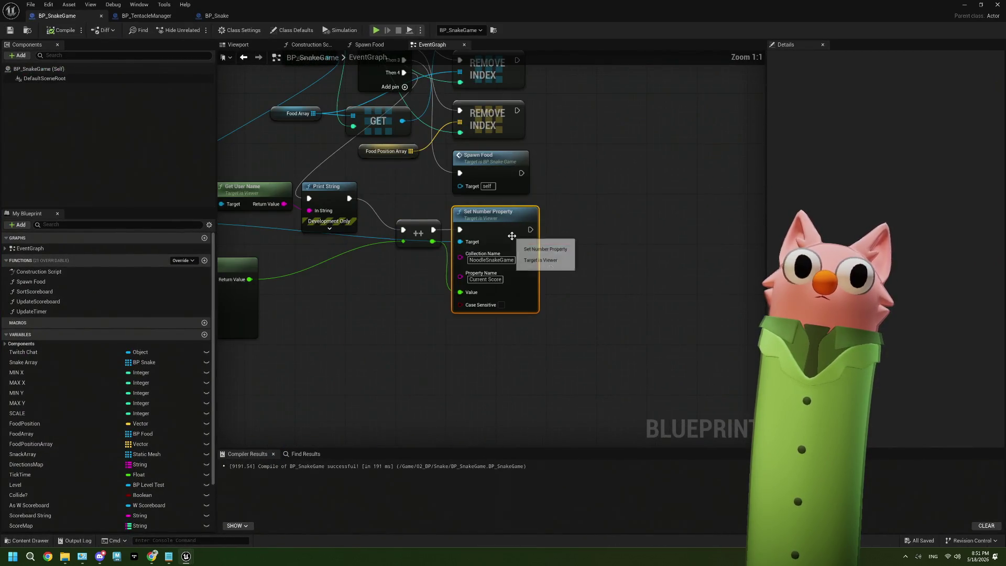
# Maximize BP_SnakeGame's EventGraph, examine the Set Number Property area, and select Create New Snake
pyautogui.moveTo(372, 303); pyautogui.dragTo(538, 308)
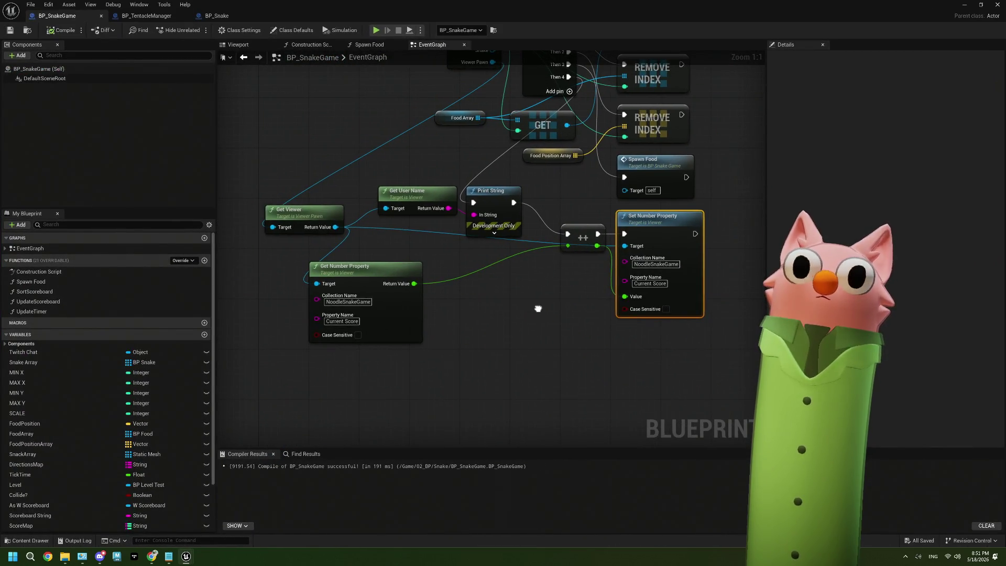
pyautogui.moveTo(691, 19)
pyautogui.mouseDown()
pyautogui.moveTo(838, 18)
pyautogui.moveTo(577, 289)
pyautogui.moveTo(605, 233)
pyautogui.moveTo(443, 301)
pyautogui.mouseUp()
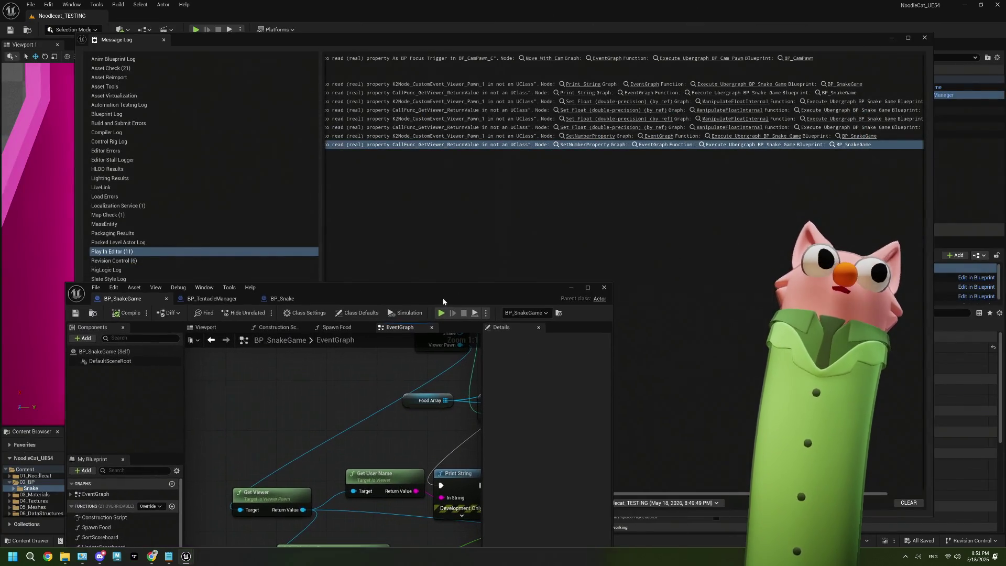
pyautogui.doubleClick(442, 297)
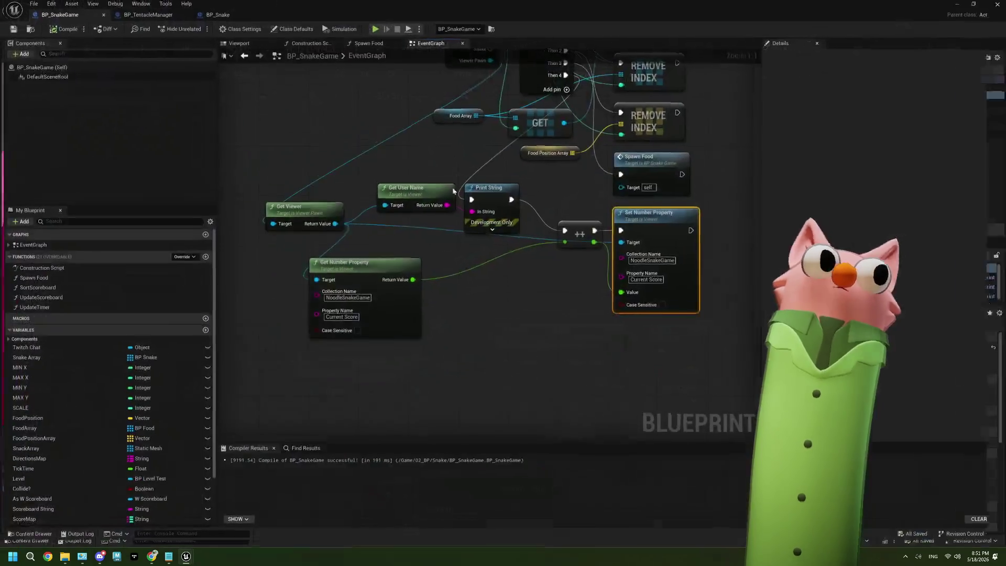
pyautogui.moveTo(432, 236); pyautogui.dragTo(430, 255)
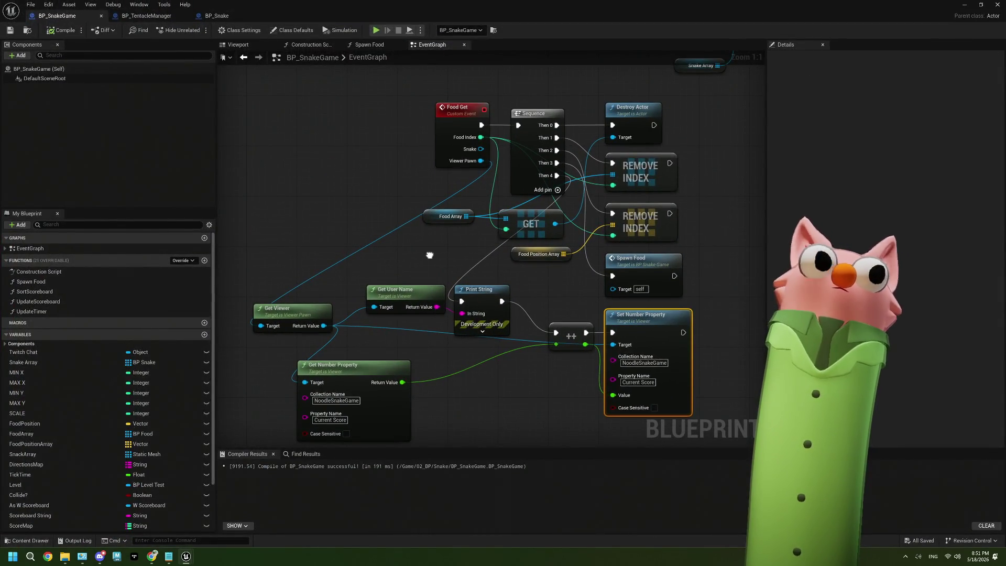
pyautogui.moveTo(429, 255); pyautogui.dragTo(429, 256)
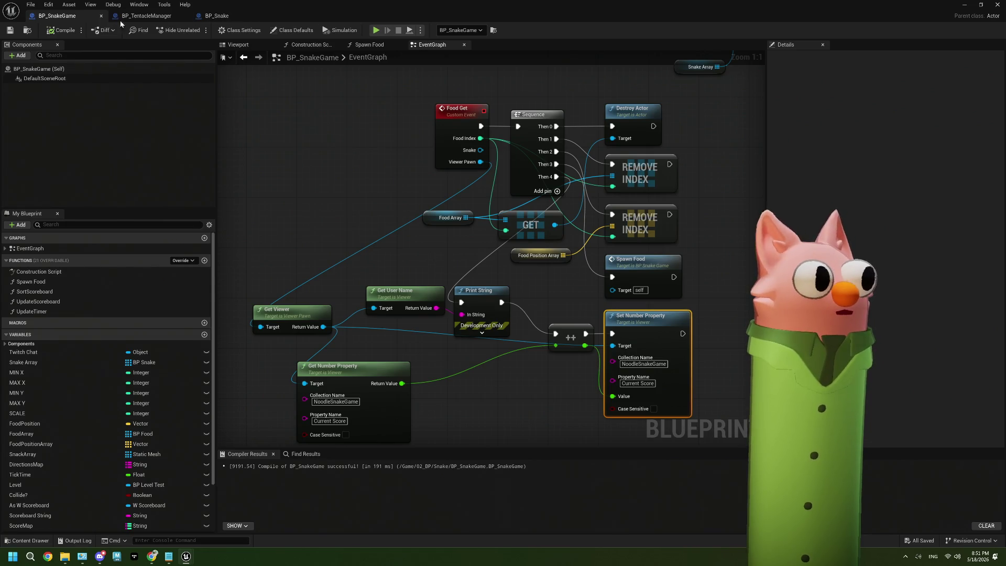
pyautogui.scroll(-4, 431, 128)
pyautogui.moveTo(431, 128)
pyautogui.mouseDown()
pyautogui.moveTo(442, 274)
pyautogui.moveTo(467, 328)
pyautogui.moveTo(480, 217)
pyautogui.moveTo(473, 260)
pyautogui.moveTo(514, 120)
pyautogui.moveTo(450, 224)
pyautogui.moveTo(628, 102)
pyautogui.mouseUp()
pyautogui.scroll(3, 570, 178)
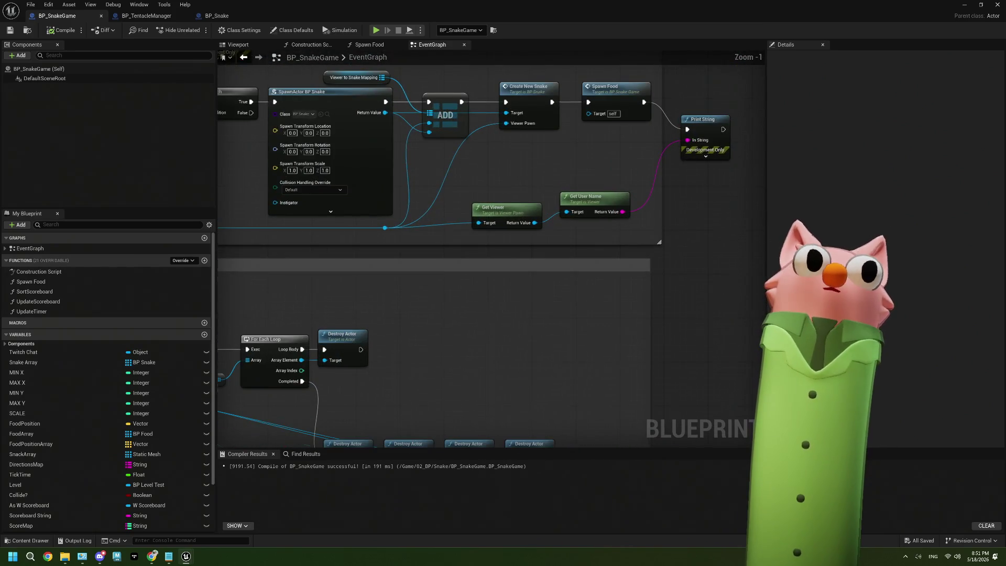
pyautogui.scroll(1, 498, 192)
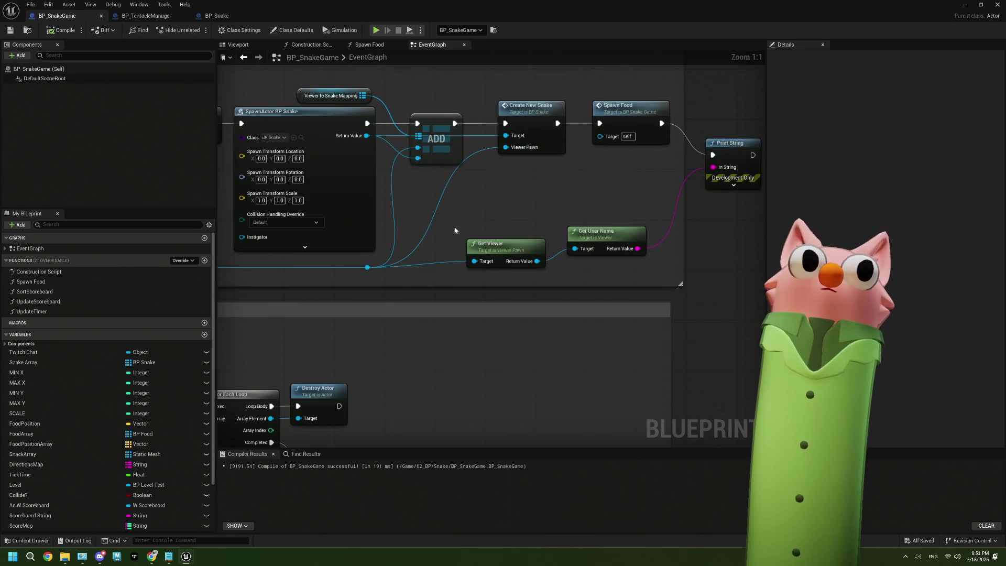
pyautogui.click(545, 147)
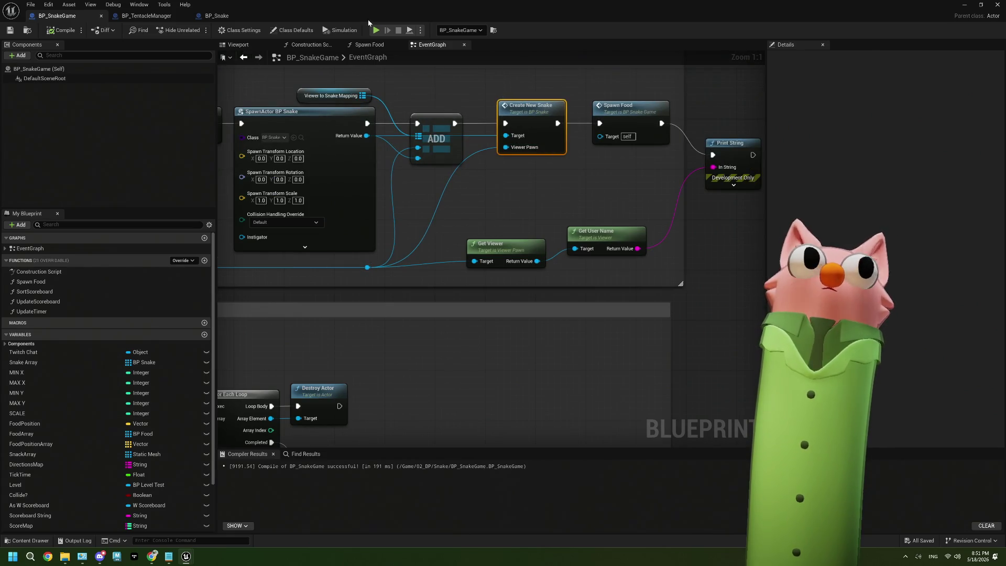
# In BP_Snake, nudge the SET Viewer Pawn node, review OnGetFood, save, and return to BP_SnakeGame
pyautogui.click(214, 16)
pyautogui.scroll(4, 335, 198)
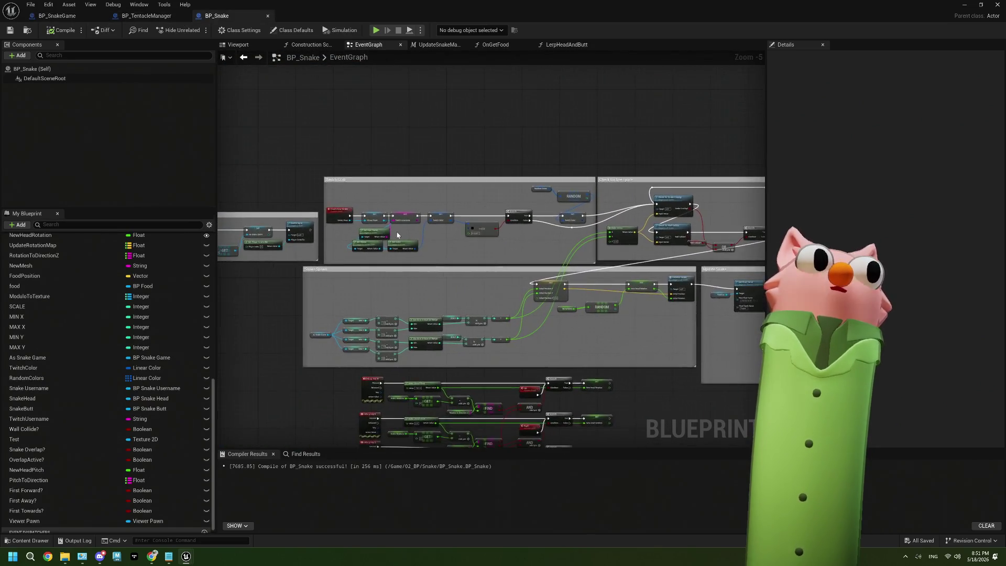
pyautogui.click(335, 198)
pyautogui.moveTo(335, 198); pyautogui.dragTo(330, 198)
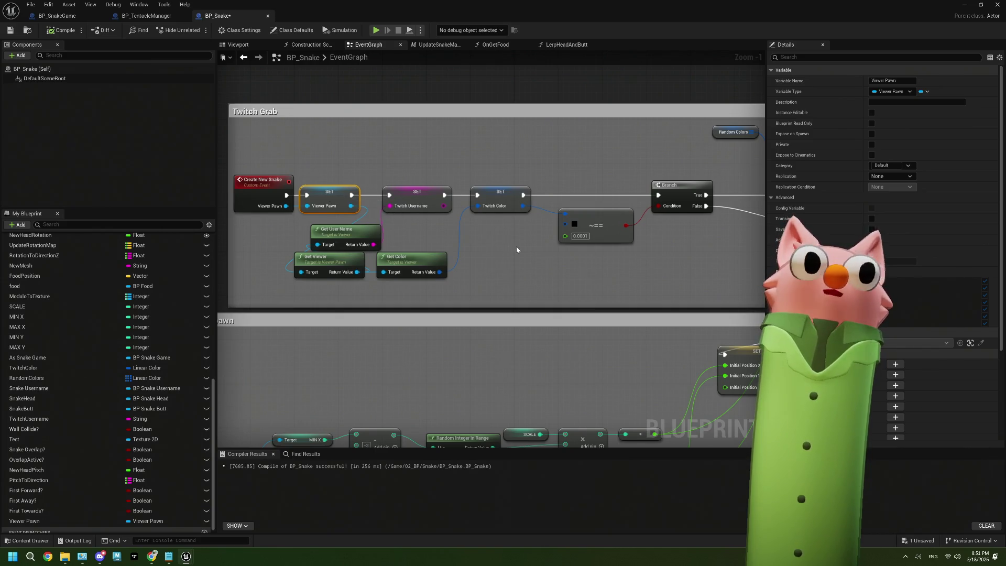
pyautogui.moveTo(517, 246); pyautogui.dragTo(523, 246)
pyautogui.scroll(-4, 523, 246)
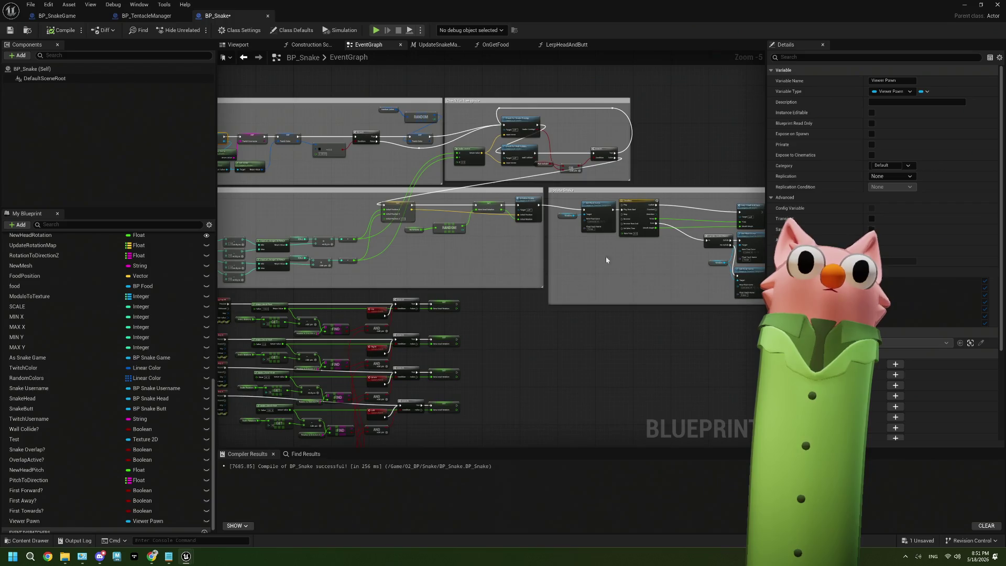
pyautogui.moveTo(601, 259)
pyautogui.mouseDown()
pyautogui.moveTo(507, 249)
pyautogui.moveTo(585, 238)
pyautogui.mouseUp()
pyautogui.scroll(3, 104, 327)
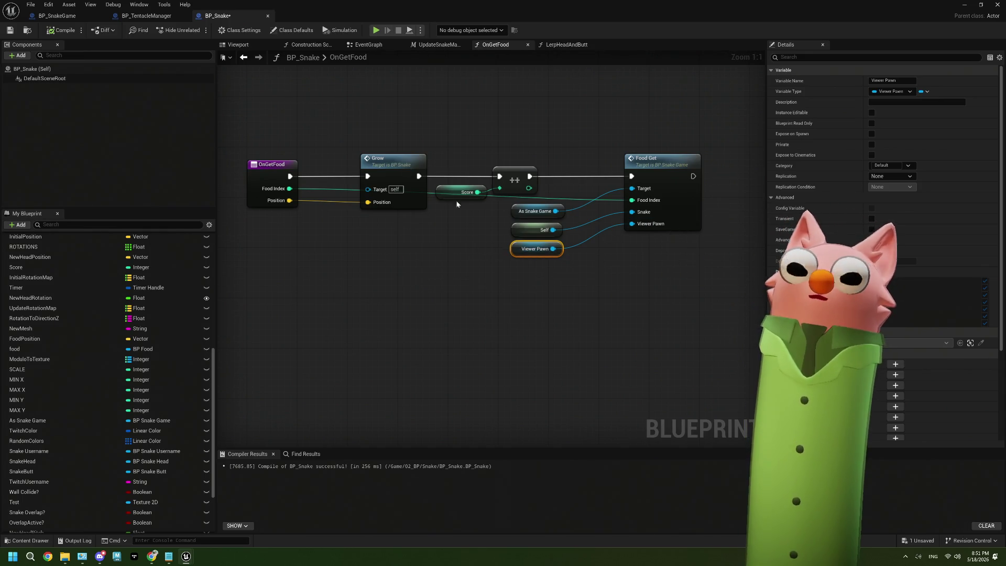
pyautogui.click(10, 30)
pyautogui.click(73, 16)
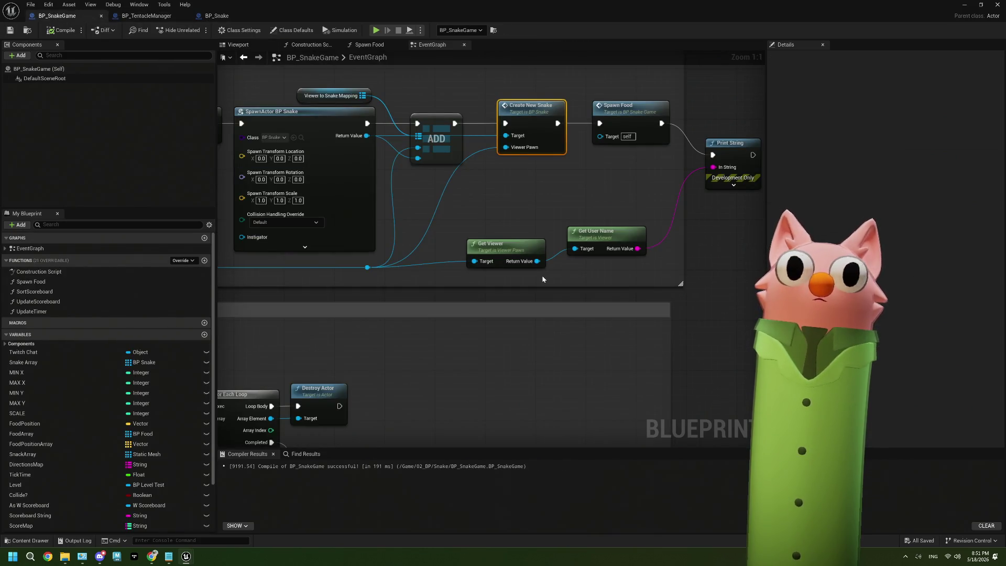
# Tidy the Food Get nodes by repositioning Get Viewer and Get User Name
pyautogui.scroll(-7, 541, 279)
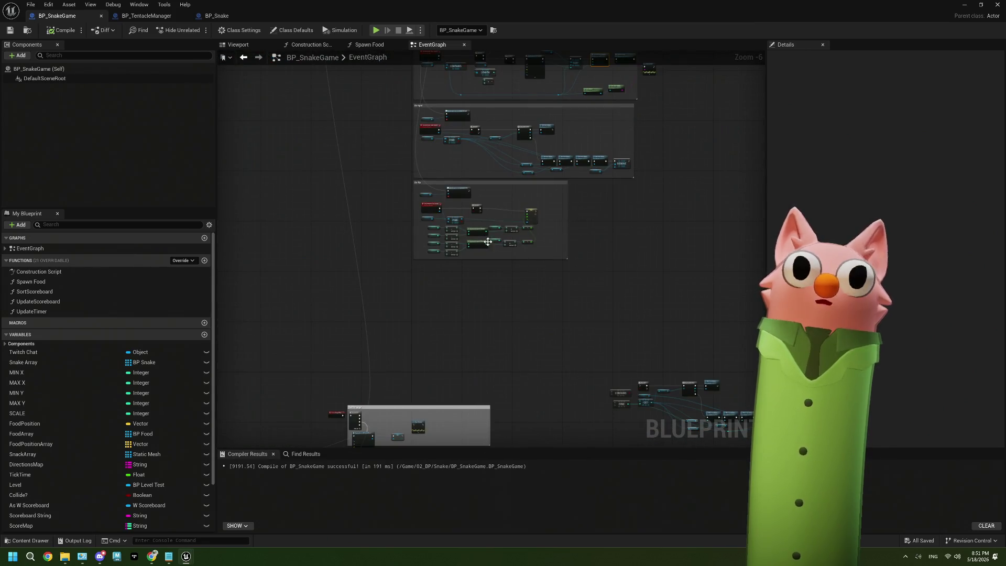
pyautogui.scroll(7, 489, 322)
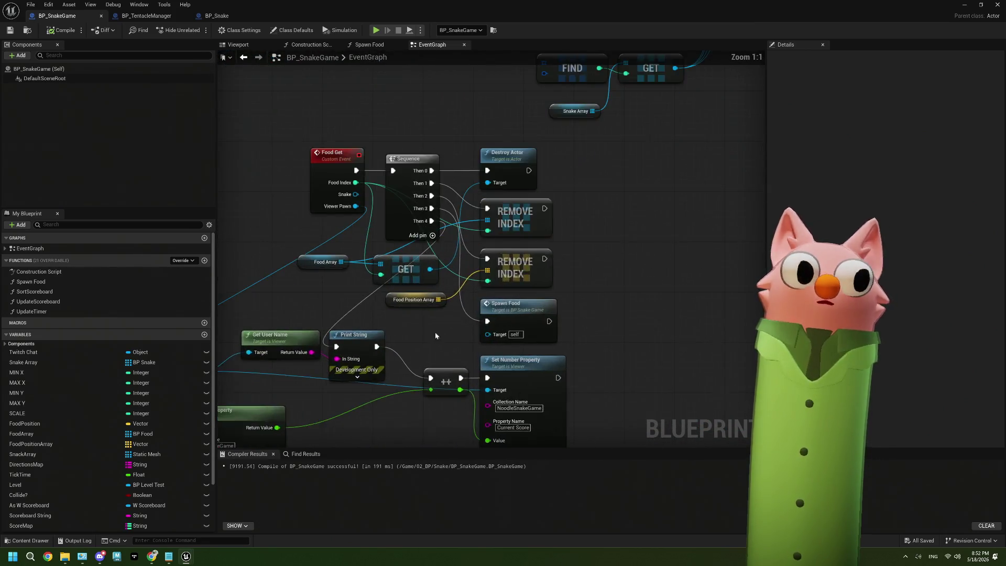
pyautogui.moveTo(300, 339); pyautogui.dragTo(442, 285)
pyautogui.moveTo(395, 356); pyautogui.dragTo(363, 360)
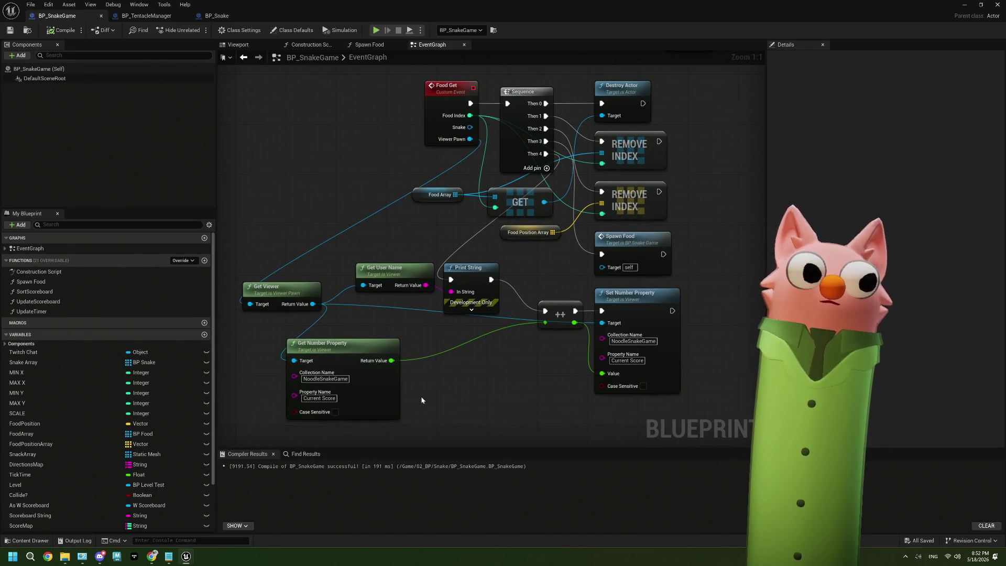
pyautogui.click(457, 285)
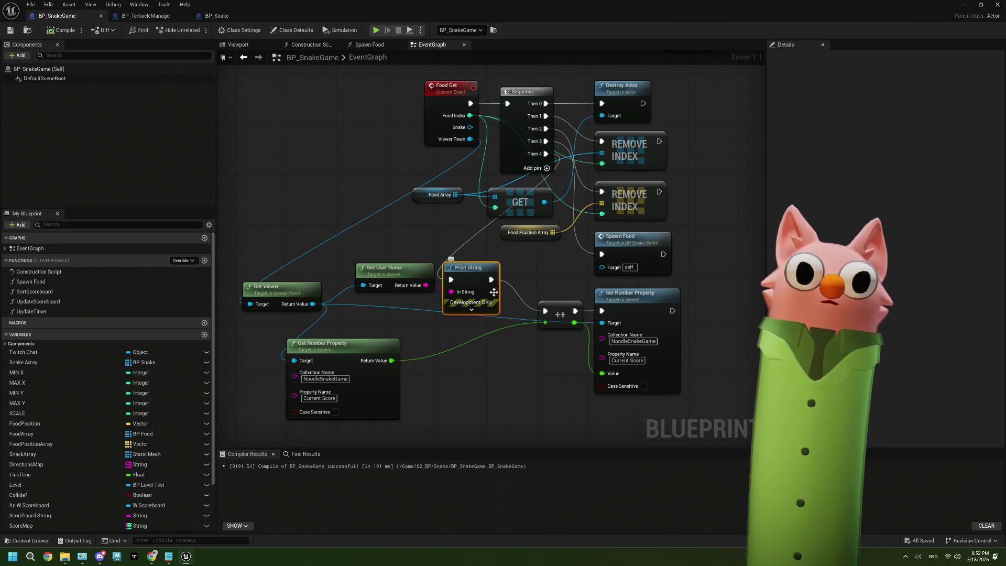
pyautogui.moveTo(387, 268); pyautogui.dragTo(381, 268)
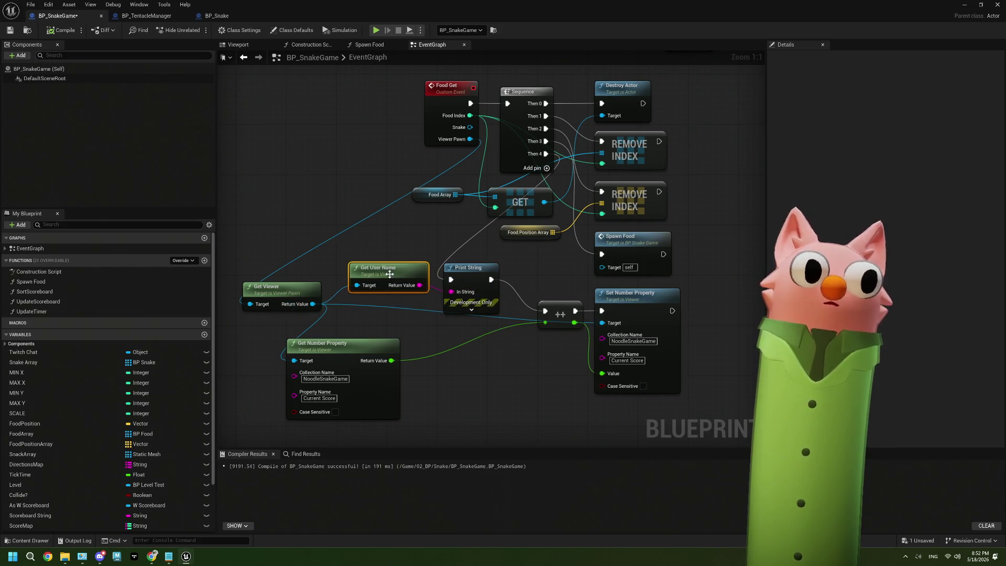
pyautogui.scroll(-5, 317, 269)
pyautogui.moveTo(426, 308)
pyautogui.mouseDown()
pyautogui.moveTo(467, 114)
pyautogui.moveTo(450, 178)
pyautogui.mouseUp()
pyautogui.scroll(2, 451, 178)
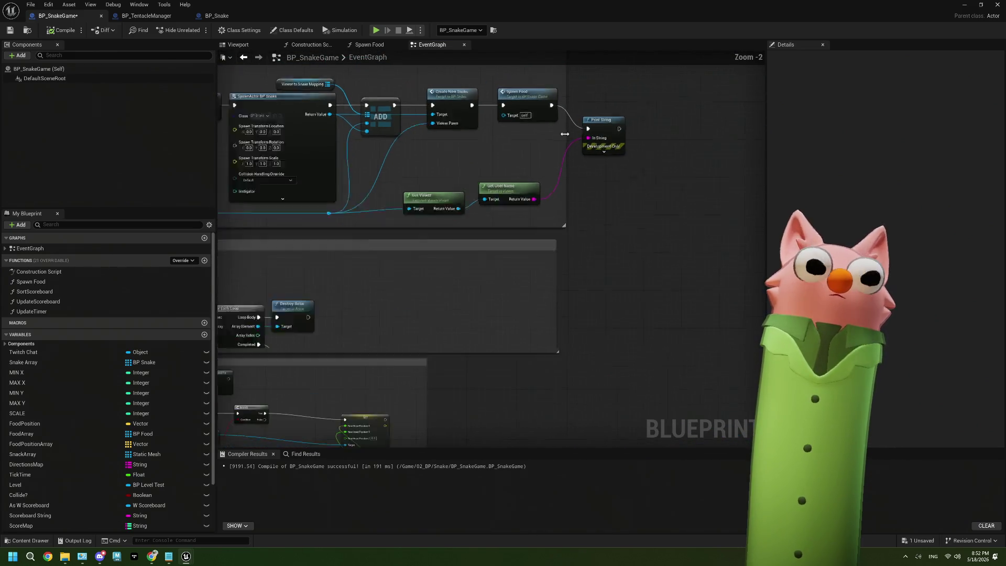
pyautogui.scroll(-4, 515, 282)
pyautogui.scroll(4, 514, 281)
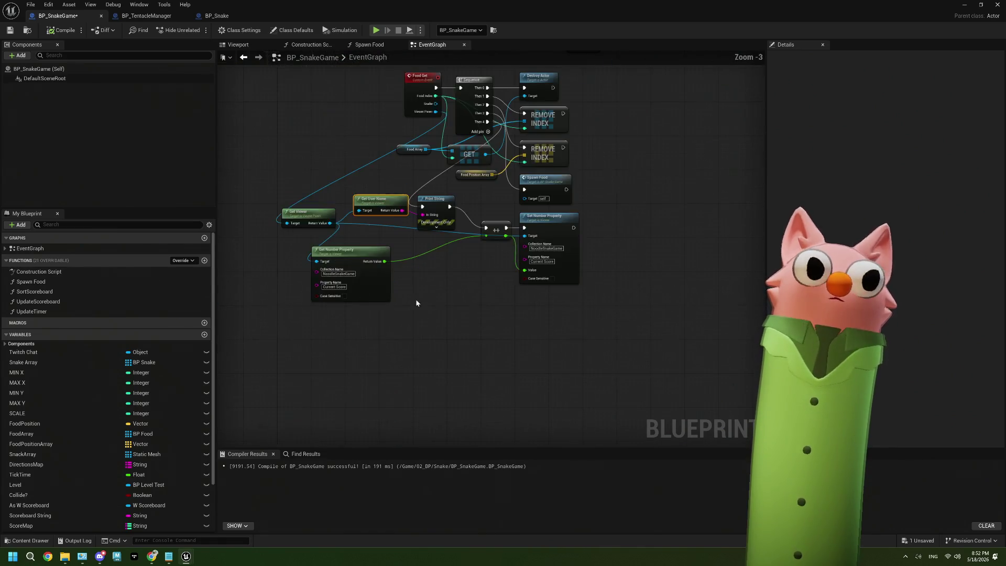
pyautogui.scroll(1, 455, 342)
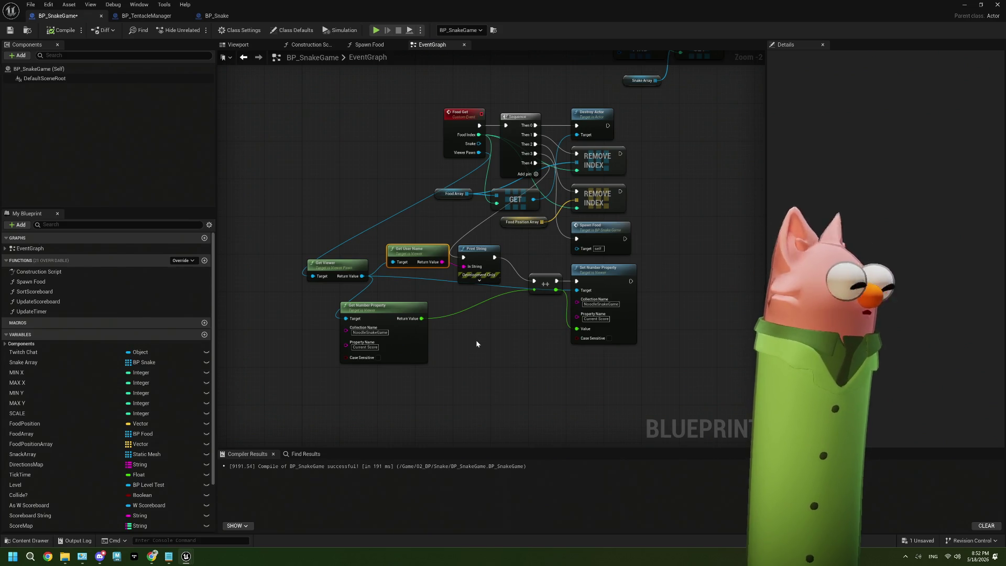
pyautogui.moveTo(362, 269); pyautogui.dragTo(299, 287)
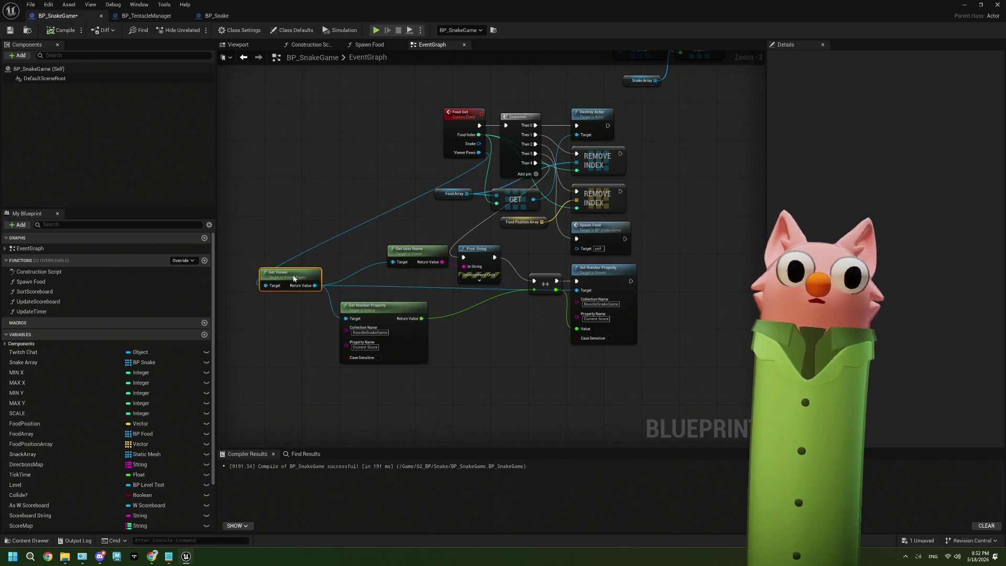
pyautogui.moveTo(417, 255); pyautogui.dragTo(369, 270)
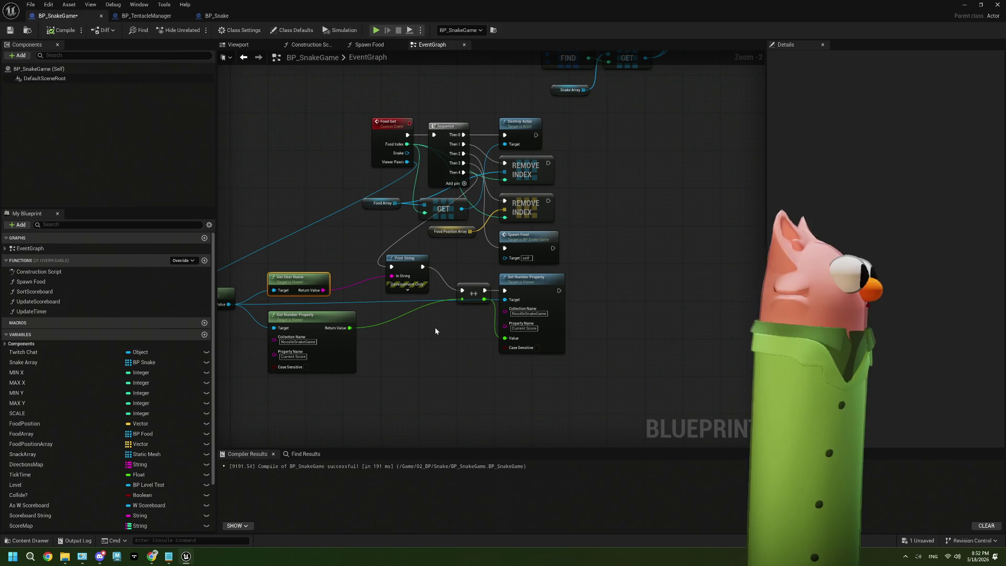
# Toggle a breakpoint on the Set Number Property node with F9
pyautogui.click(545, 283)
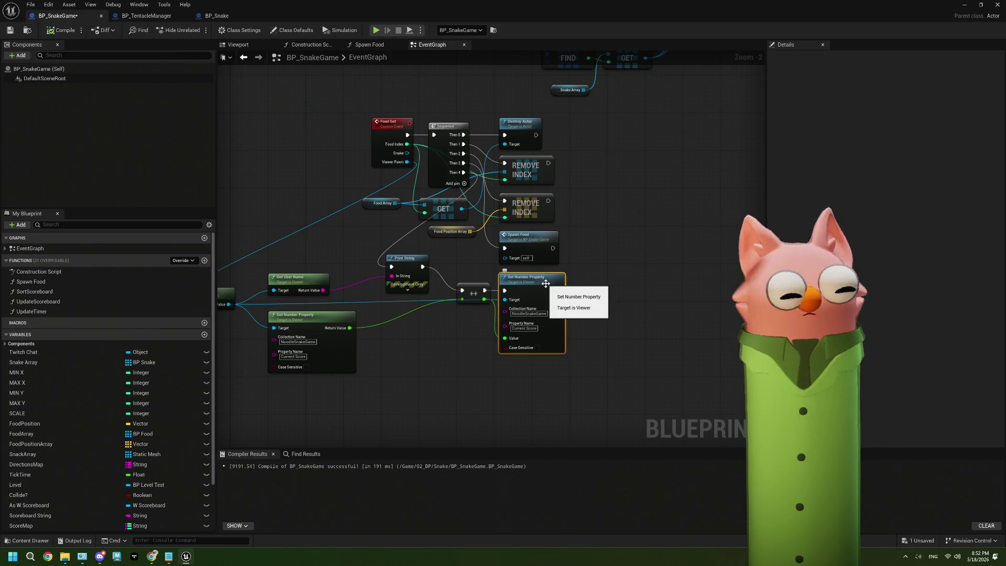
pyautogui.press('F9')
pyautogui.click(610, 293)
pyautogui.scroll(2, 602, 309)
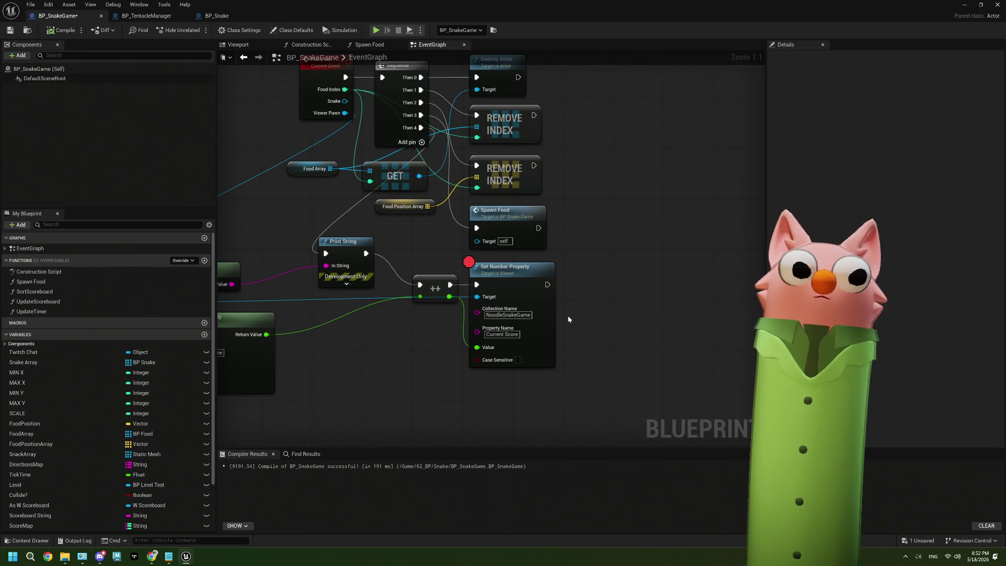
# Add a breakpoint on Print String, remove the Set Number Property breakpoint, and save
pyautogui.moveTo(410, 326); pyautogui.dragTo(528, 333)
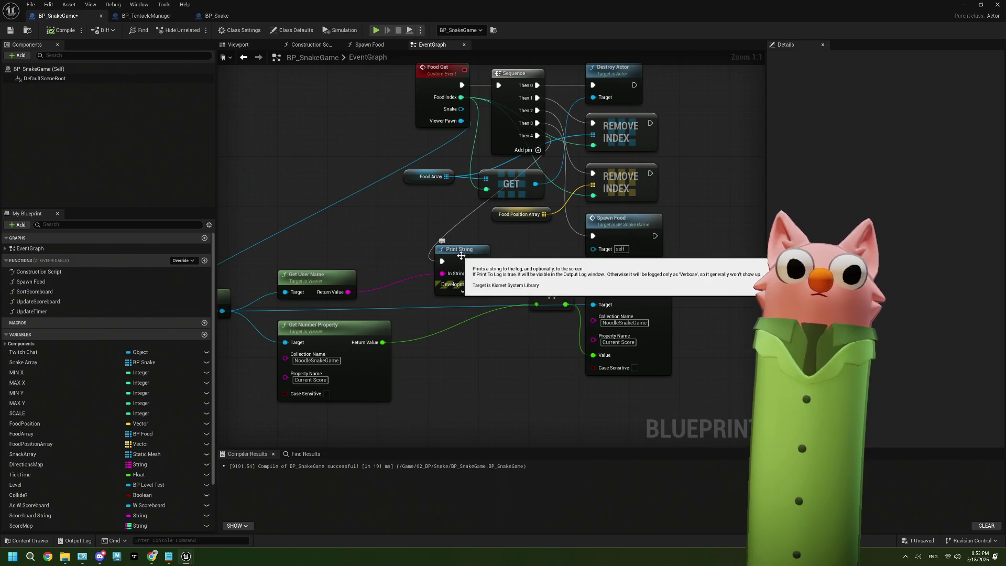
pyautogui.click(461, 261)
pyautogui.press('F9')
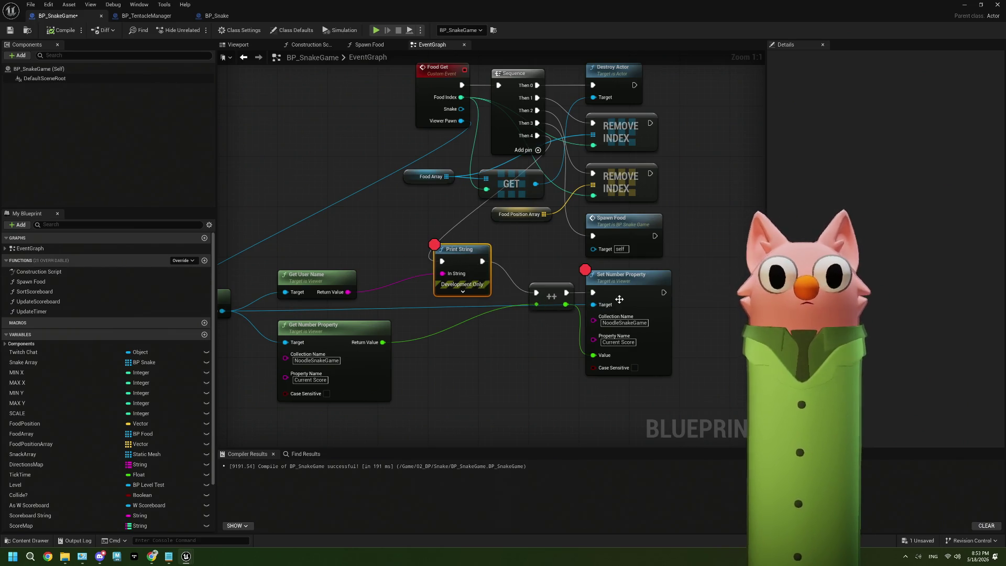
pyautogui.rightClick(623, 299)
pyautogui.click(644, 308)
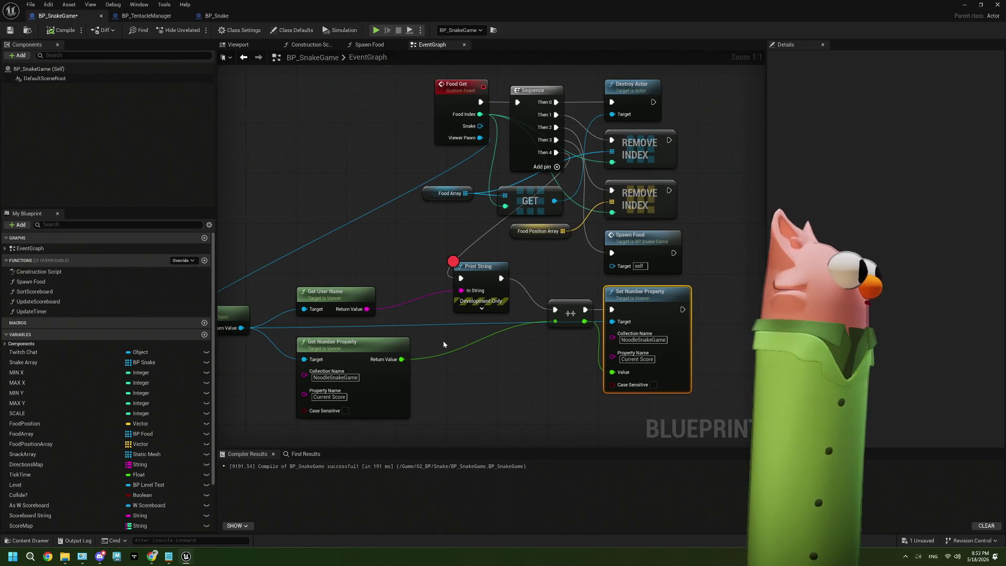
pyautogui.click(10, 31)
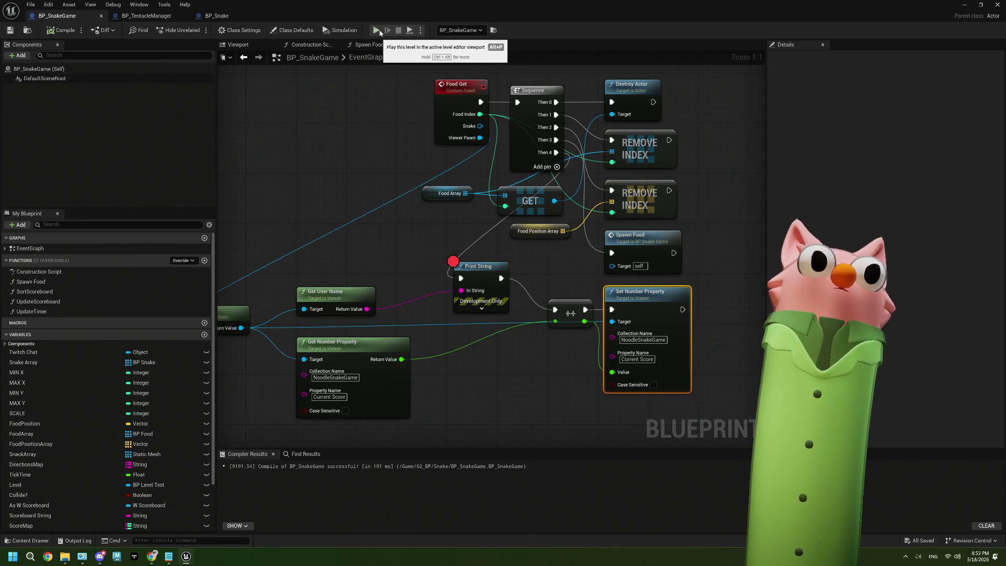
# Start Play-in-Editor, close the floating message log, and move the blueprint editor beside the game
pyautogui.click(377, 30)
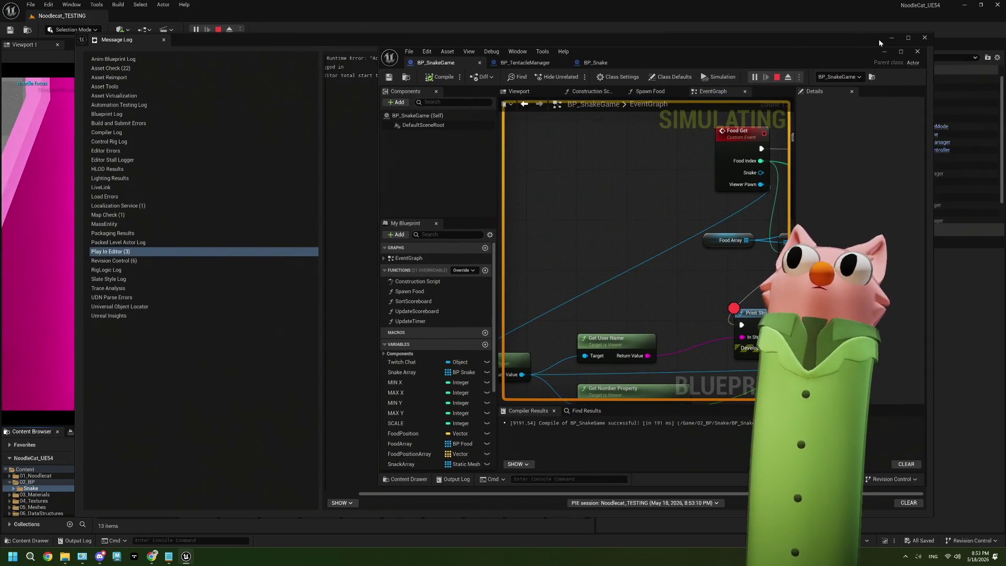
pyautogui.click(878, 39)
pyautogui.click(891, 38)
pyautogui.moveTo(696, 58); pyautogui.dragTo(765, 37)
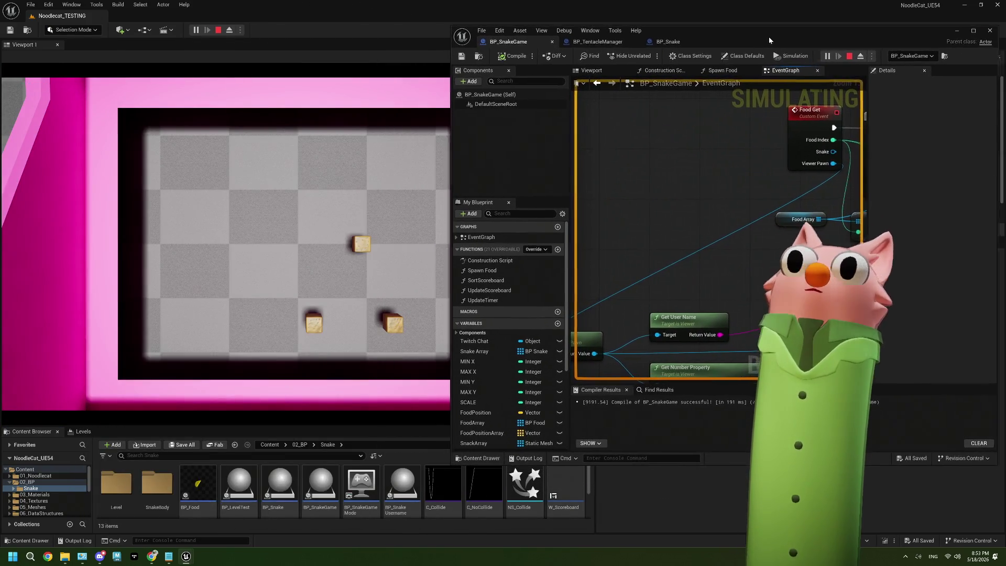
pyautogui.moveTo(684, 223); pyautogui.dragTo(649, 218)
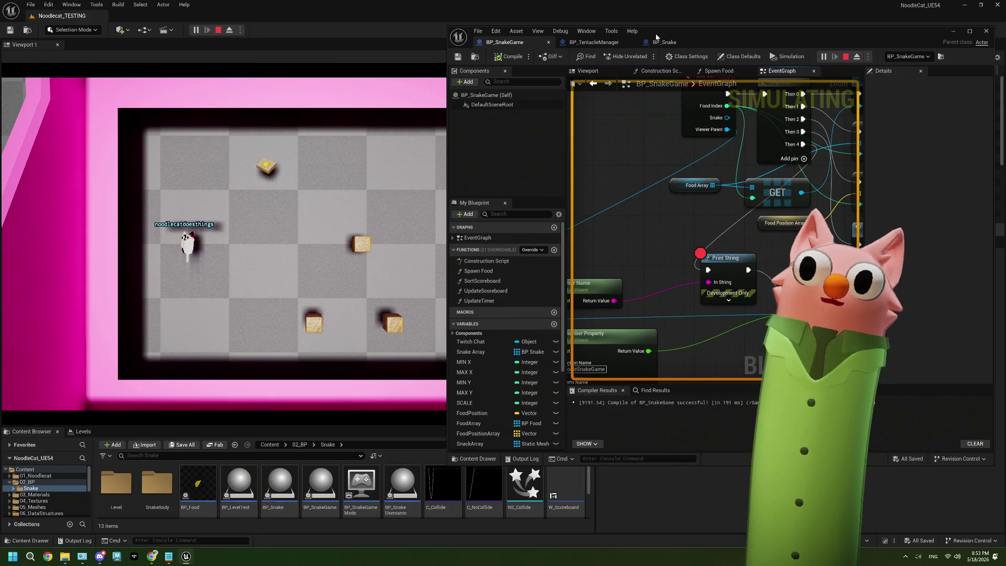
# Play the game until execution pauses at the Print String breakpoint
pyautogui.moveTo(681, 31)
pyautogui.mouseDown()
pyautogui.moveTo(727, 25)
pyautogui.moveTo(697, 20)
pyautogui.mouseUp()
pyautogui.click(290, 210)
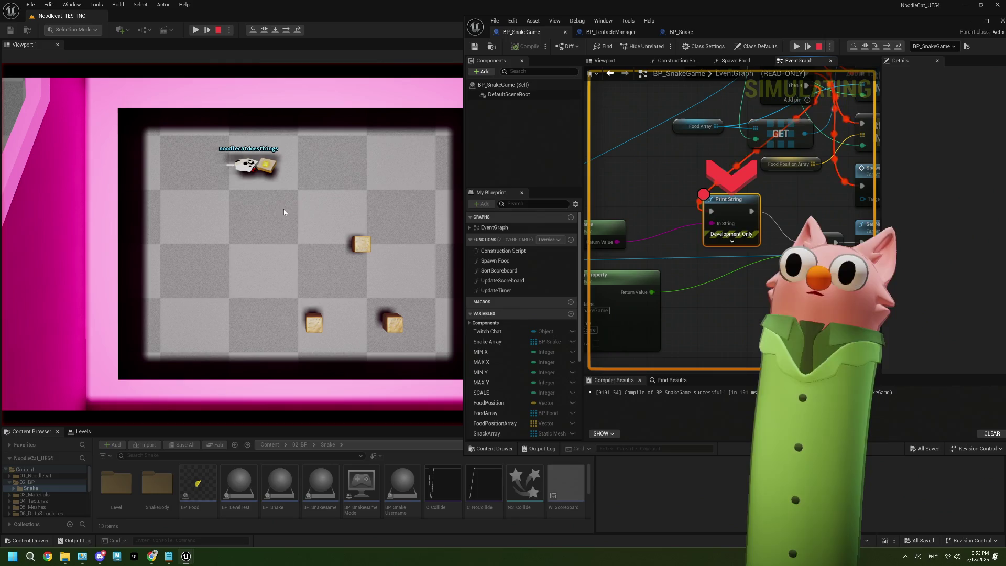
pyautogui.moveTo(801, 32); pyautogui.dragTo(536, 52)
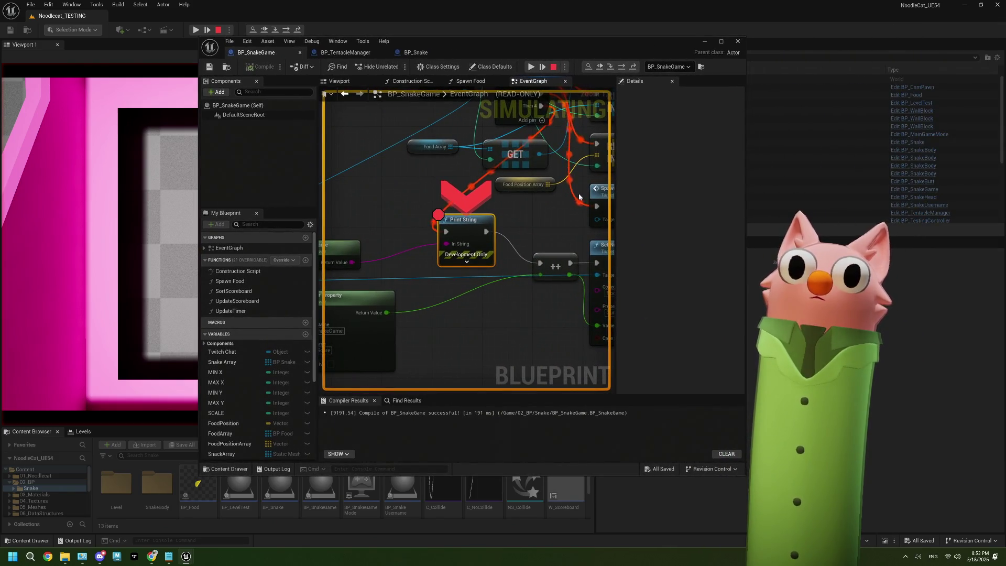